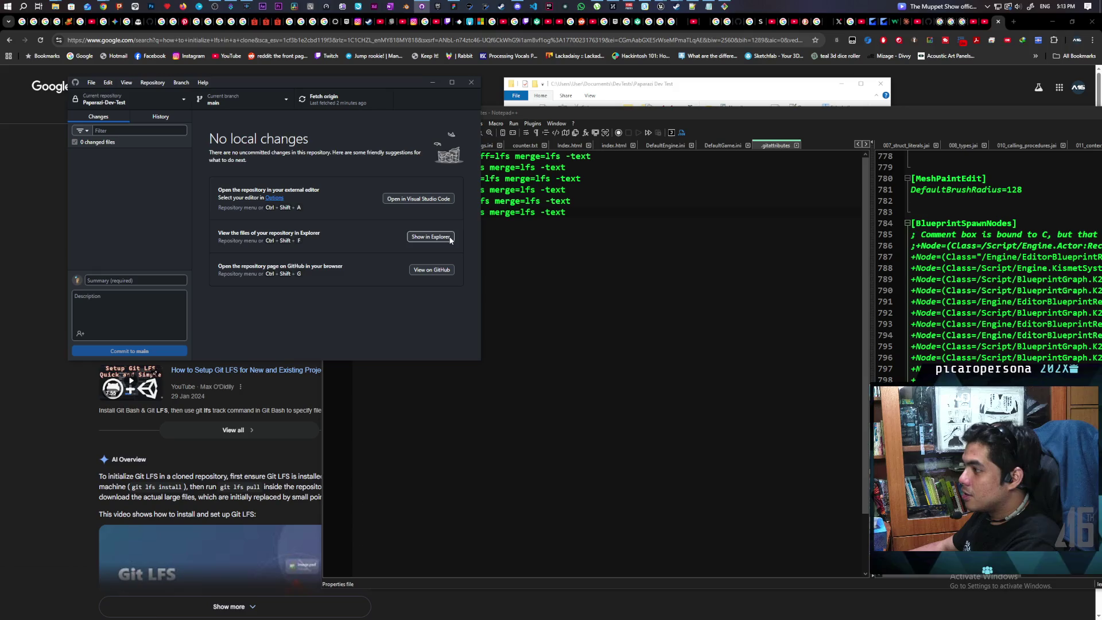
Step: From GitHub Desktop, open the repo in Explorer and launch Windows\Paparazi.exe
{"action": "left_click", "coordinate": [430, 236]}
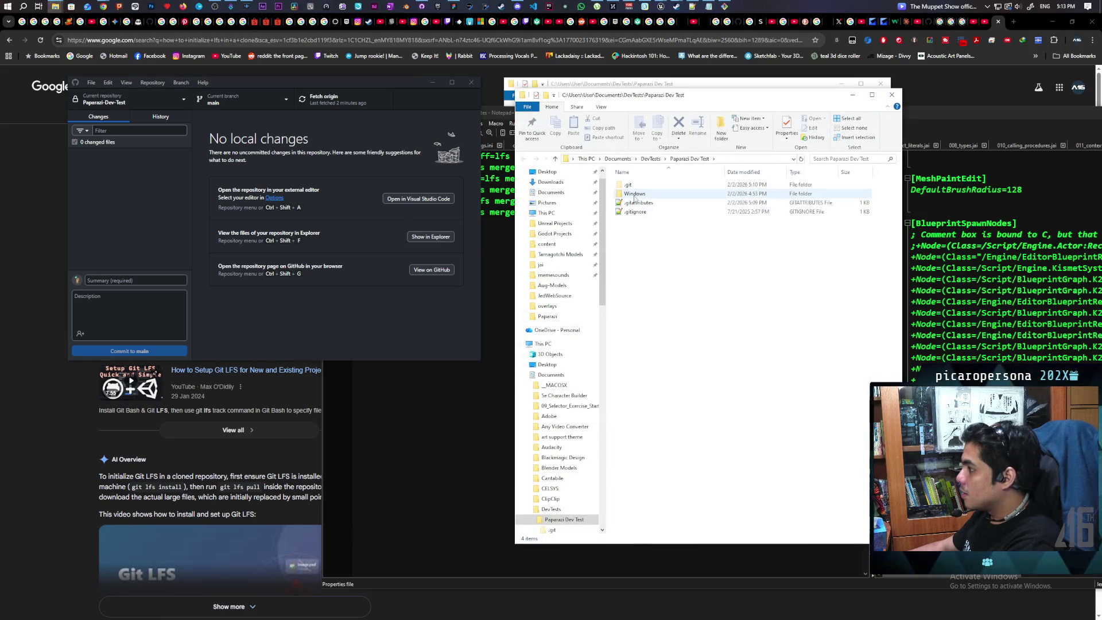
{"action": "double_click", "coordinate": [634, 193]}
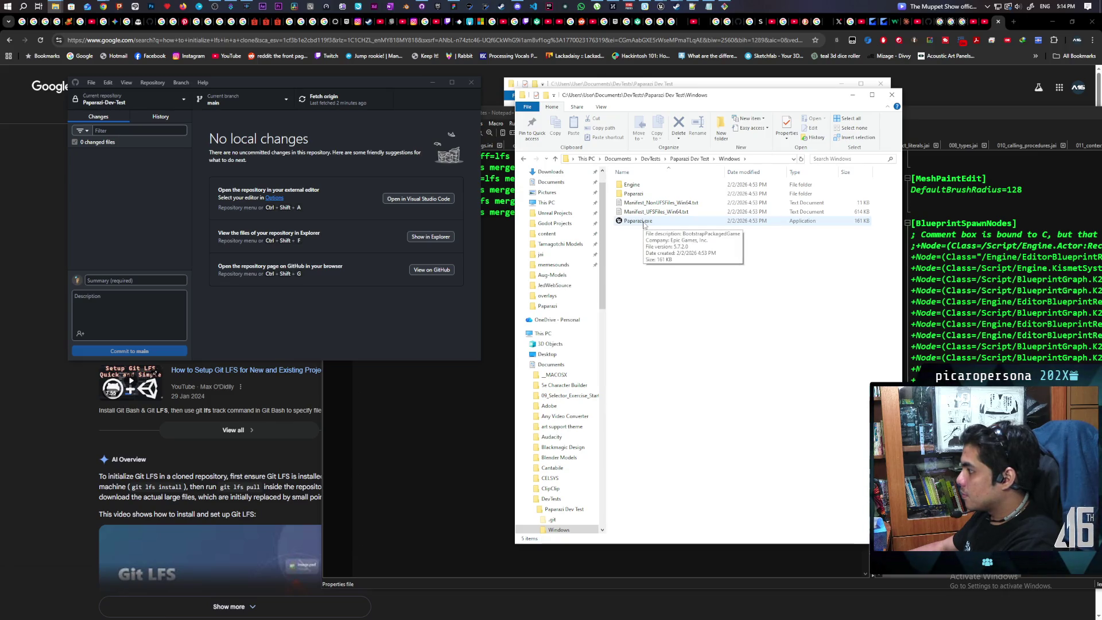
{"action": "double_click", "coordinate": [643, 223]}
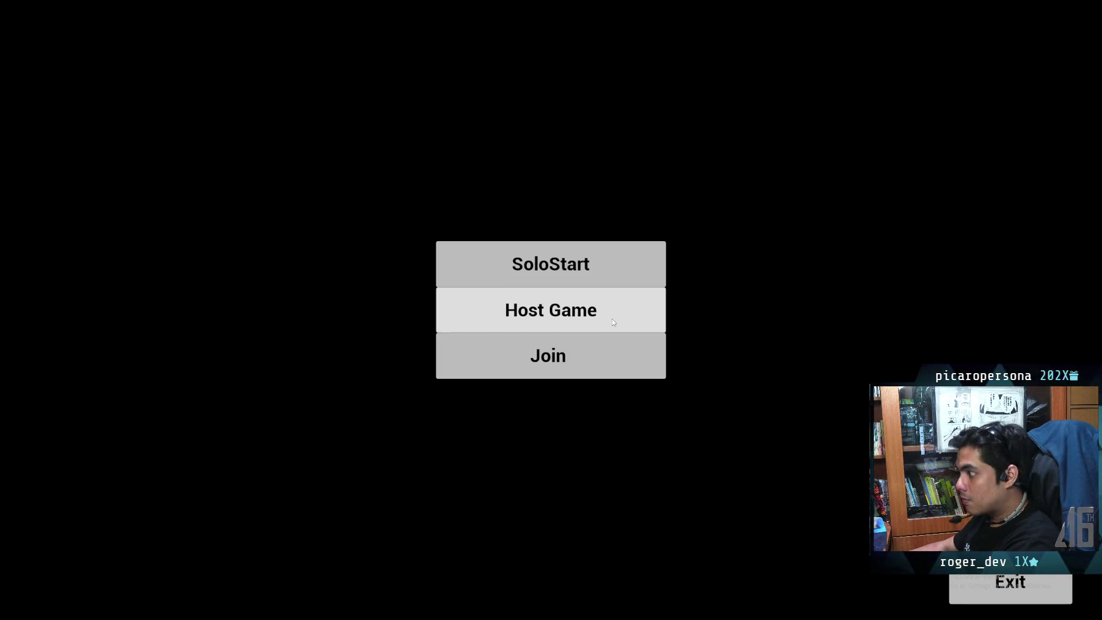
Step: Exit the Paparazzi game and bring the Chrome Google results back to the front
{"action": "left_click", "coordinate": [1015, 591]}
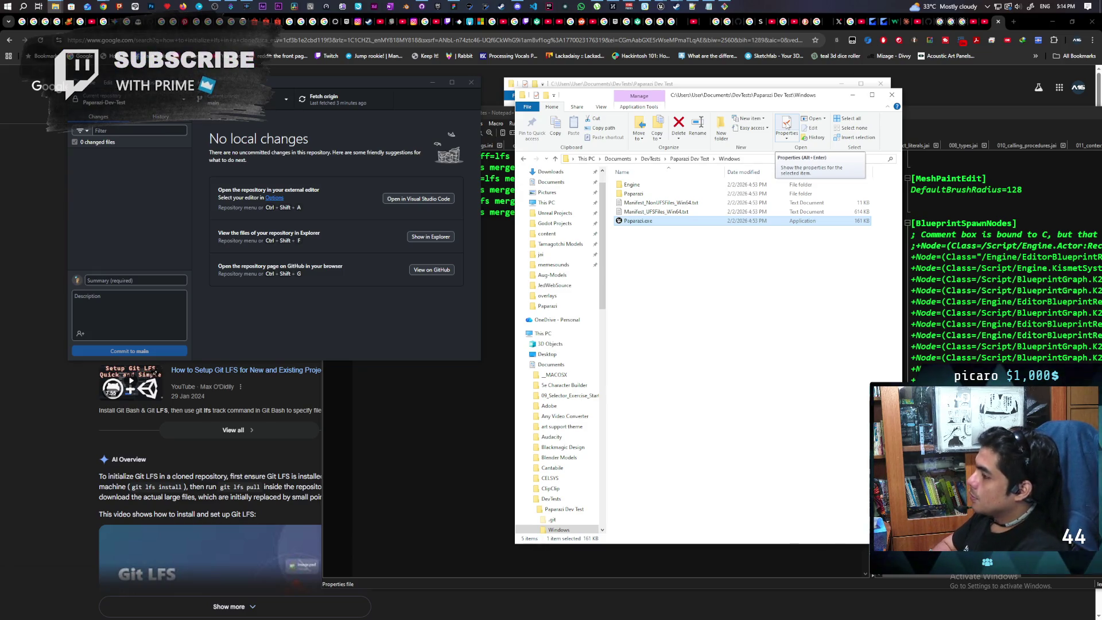
{"action": "left_click", "coordinate": [26, 205]}
Step: Google 'built version of ue5 project not connecting to steam' and open the Unreal forum thread
{"action": "left_click", "coordinate": [229, 40]}
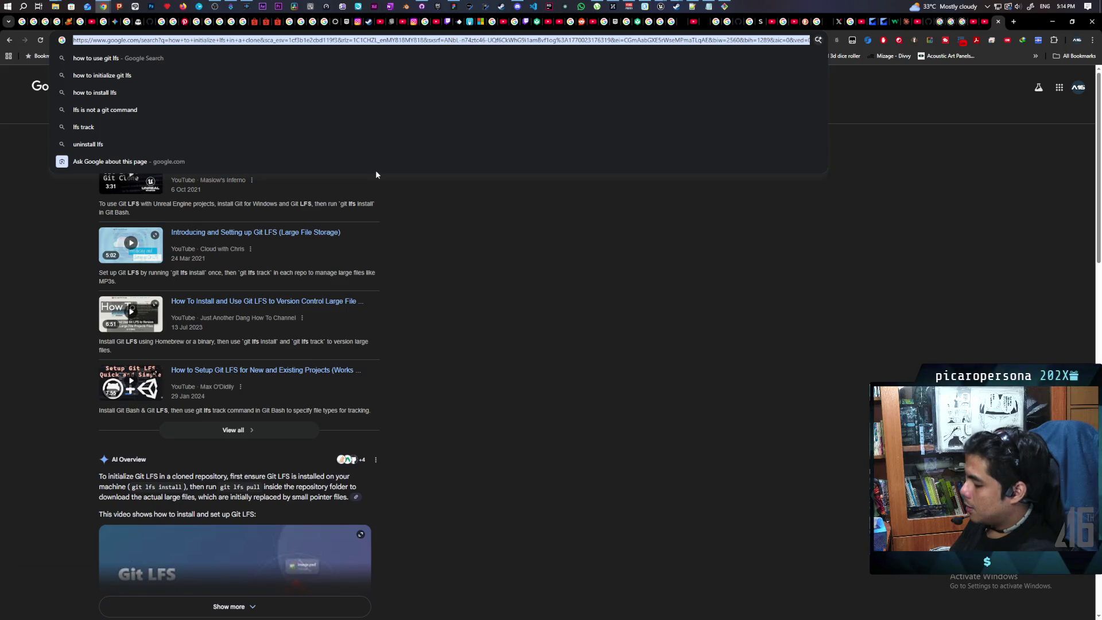
{"action": "type", "text": "built v"}
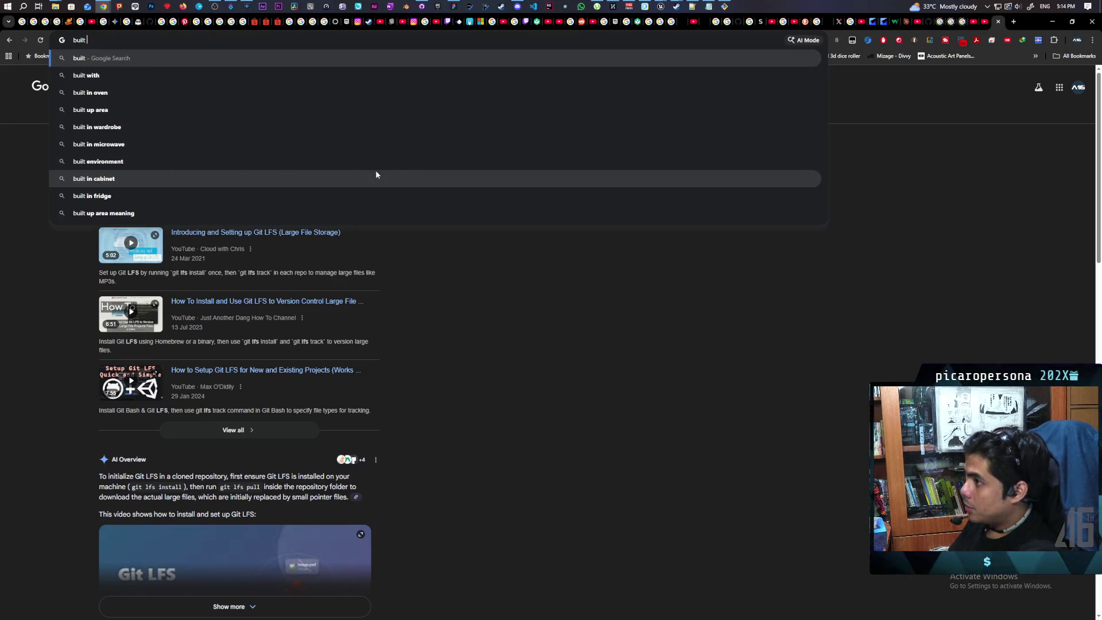
{"action": "type", "text": "ersion of ue5 pr"}
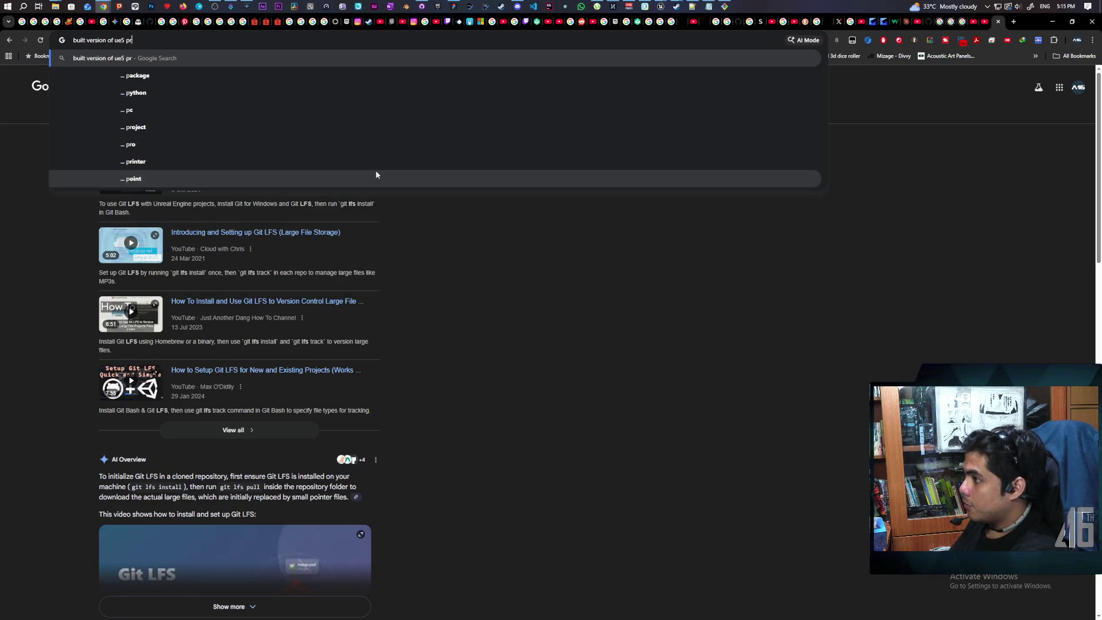
{"action": "type", "text": "oject not connecting "}
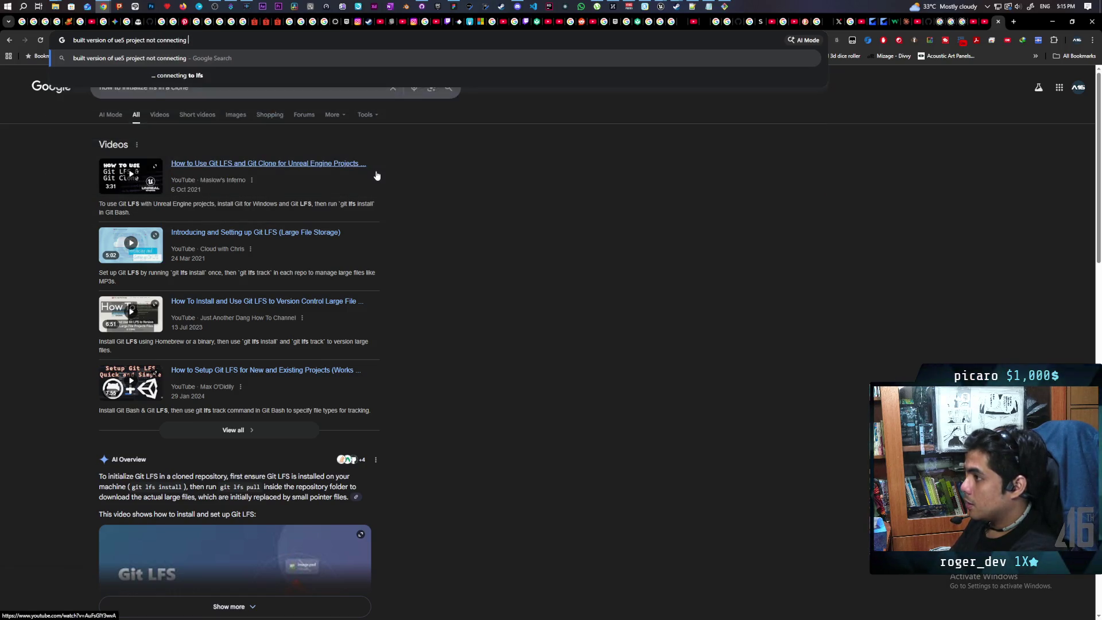
{"action": "type", "text": "to steam"}
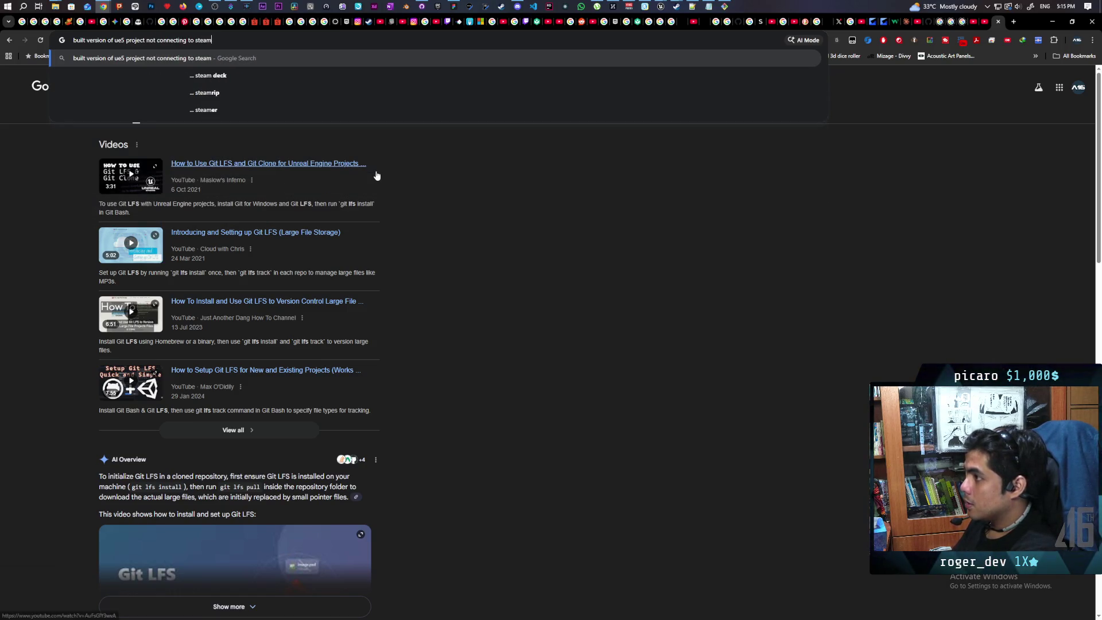
{"action": "key", "text": "Return"}
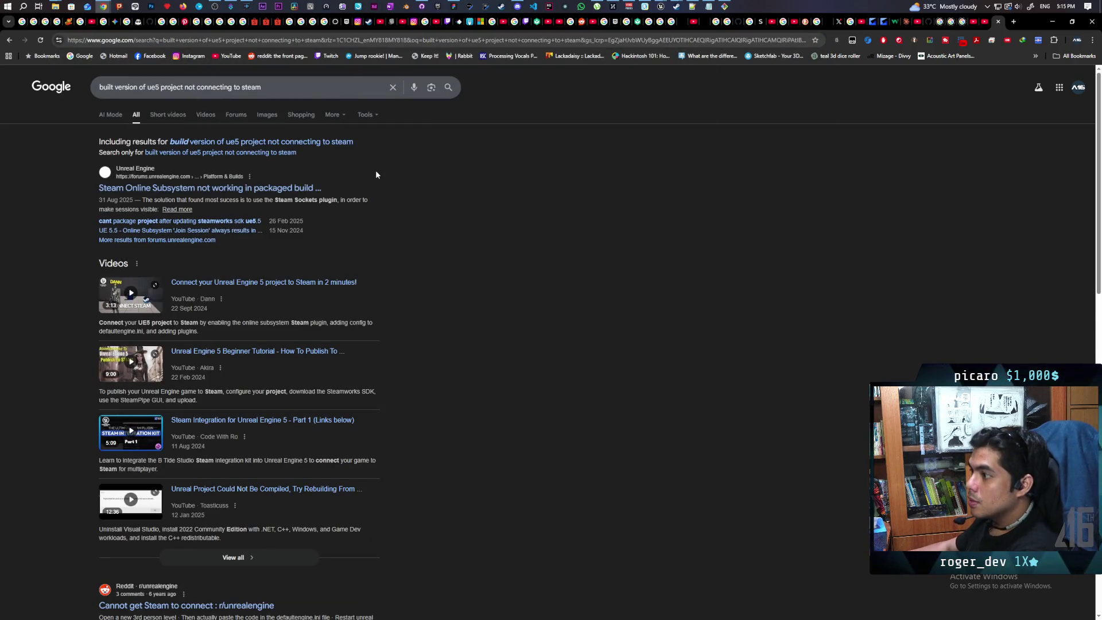
{"action": "left_click", "coordinate": [264, 190]}
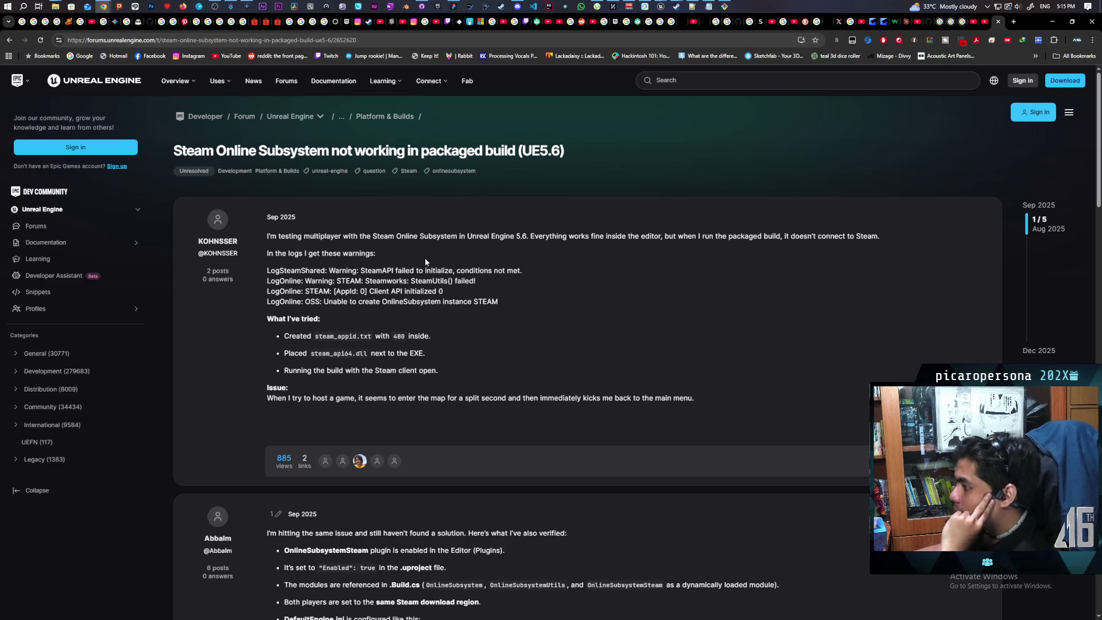
Step: Scroll down the forum thread to the reply recommending the Steam Sockets plugin
{"action": "scroll", "coordinate": [425, 261], "scroll_direction": "down", "scroll_amount": 4}
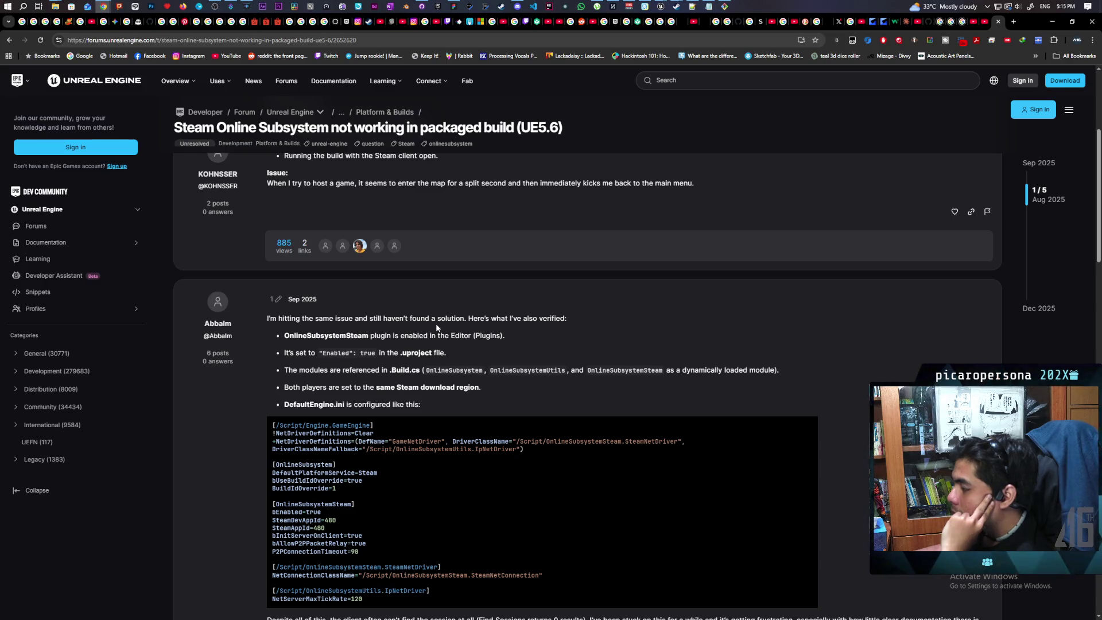
{"action": "scroll", "coordinate": [434, 325], "scroll_direction": "down", "scroll_amount": 1}
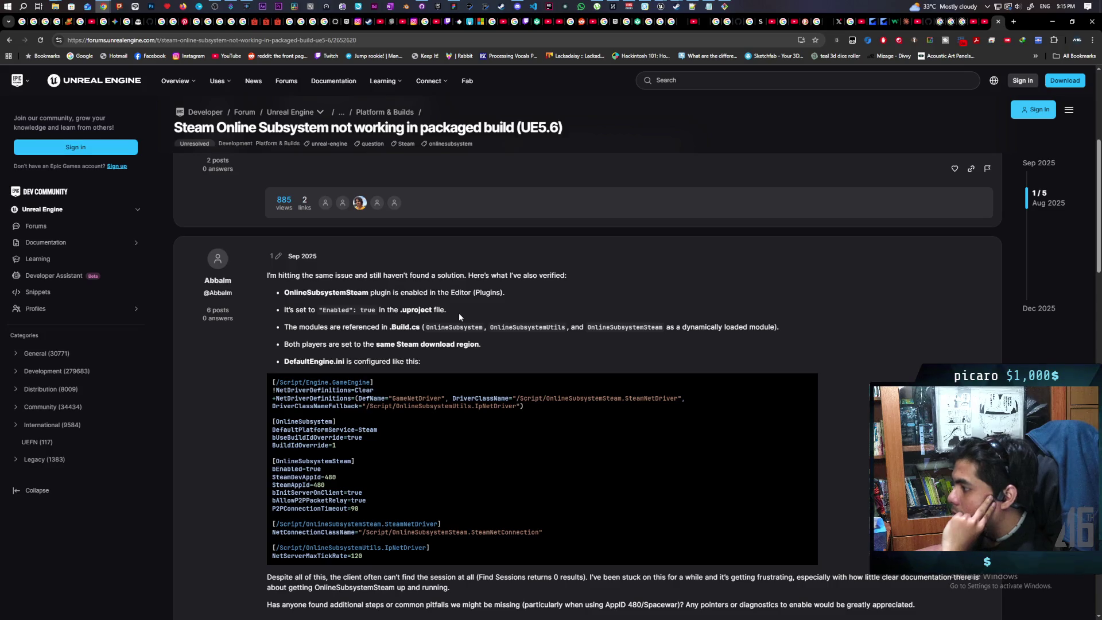
{"action": "scroll", "coordinate": [459, 315], "scroll_direction": "down", "scroll_amount": 2}
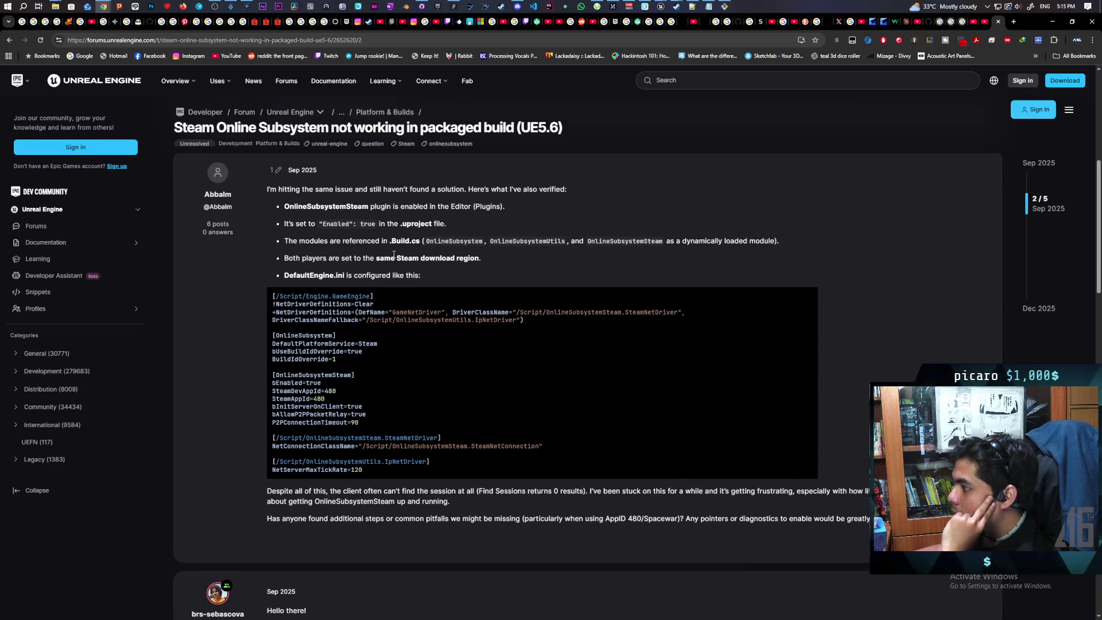
{"action": "scroll", "coordinate": [405, 264], "scroll_direction": "down", "scroll_amount": 5}
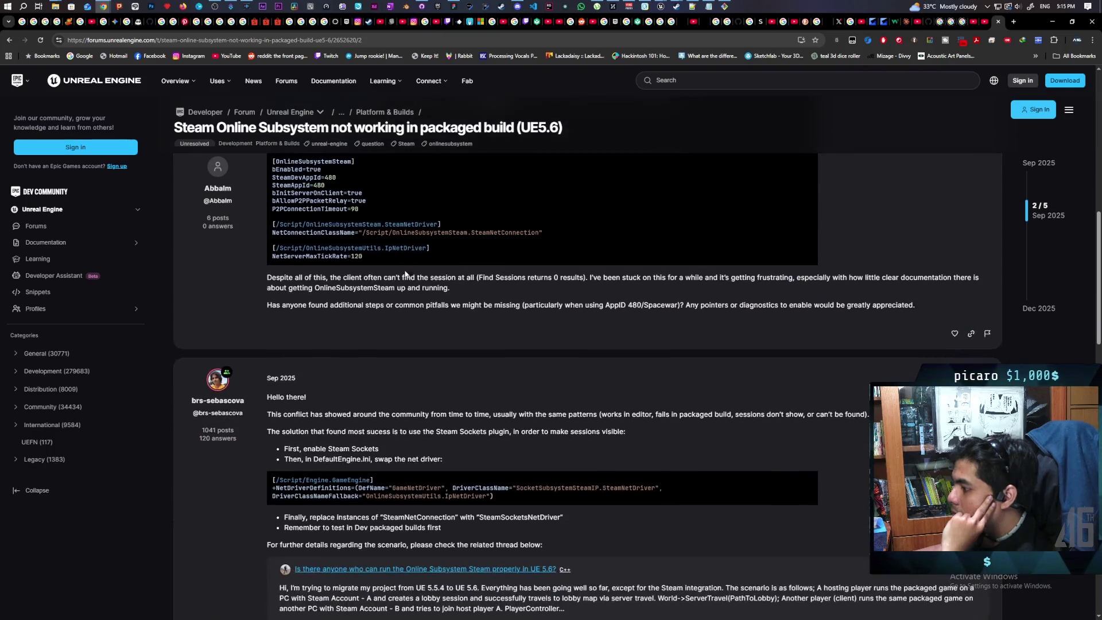
{"action": "scroll", "coordinate": [403, 283], "scroll_direction": "down", "scroll_amount": 3}
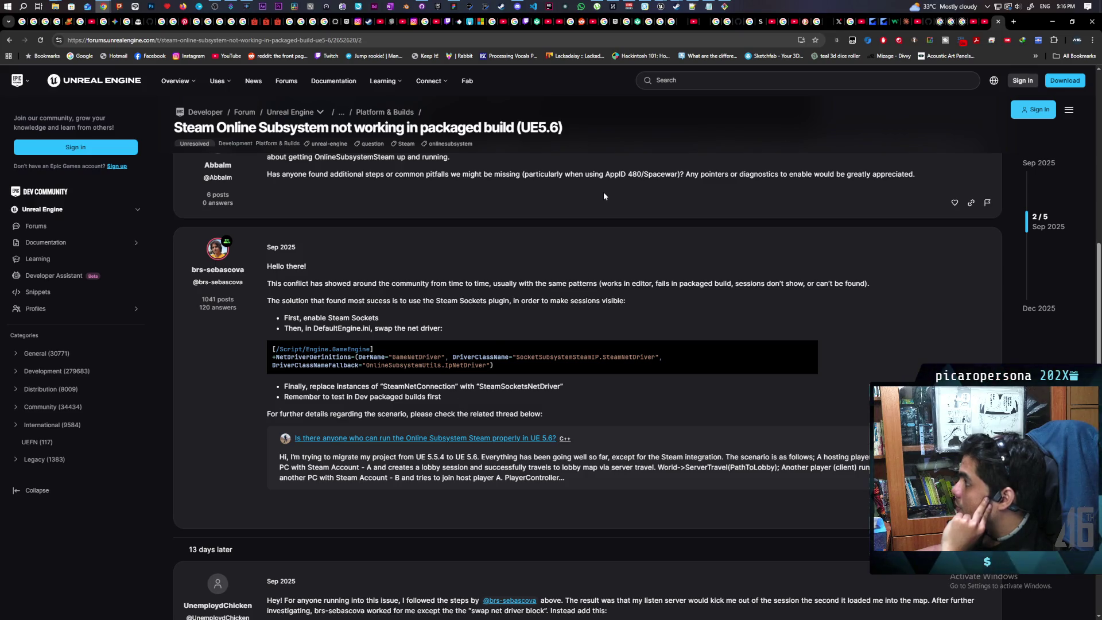
{"action": "mouse_move", "coordinate": [661, 6]}
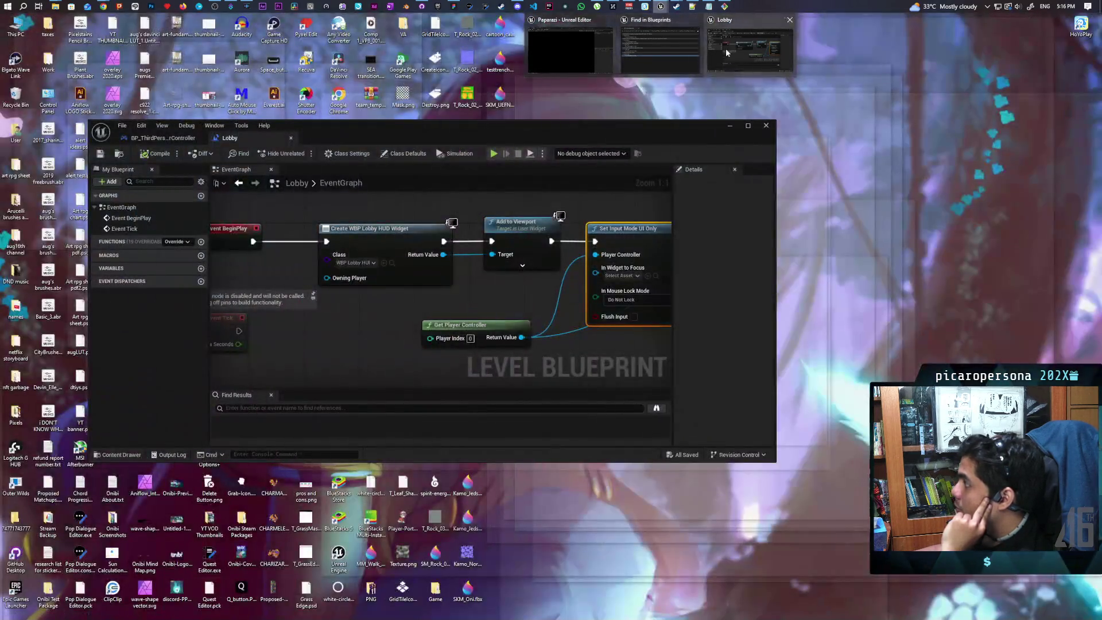
Step: Search Plugins for 'sockets', enable Steam Sockets, and restart the editor
{"action": "left_click", "coordinate": [726, 48]}
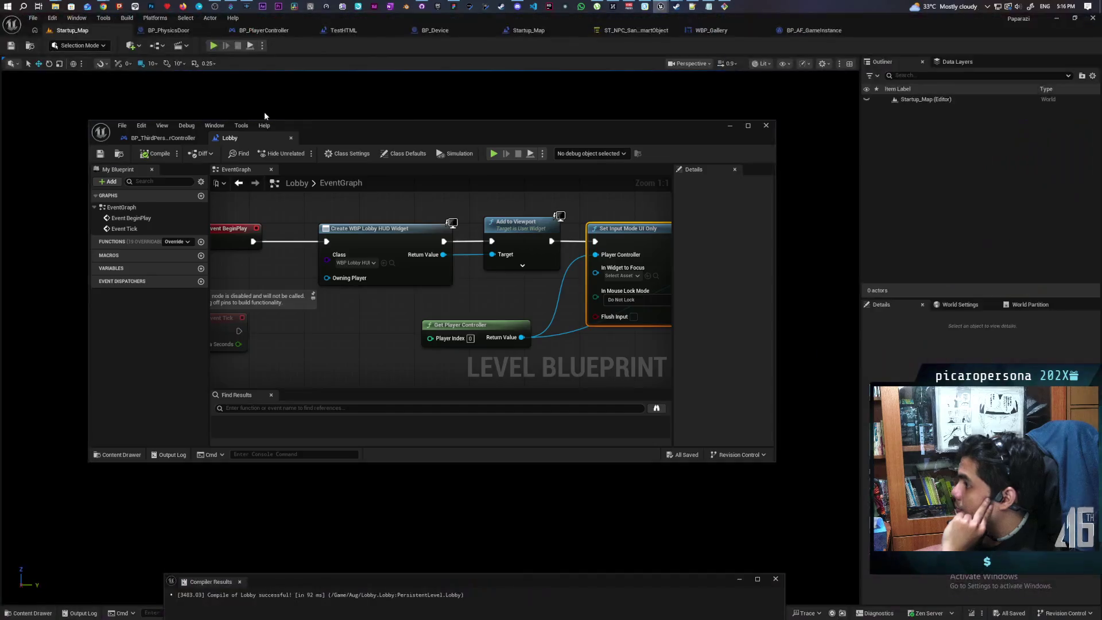
{"action": "left_click", "coordinate": [140, 125]}
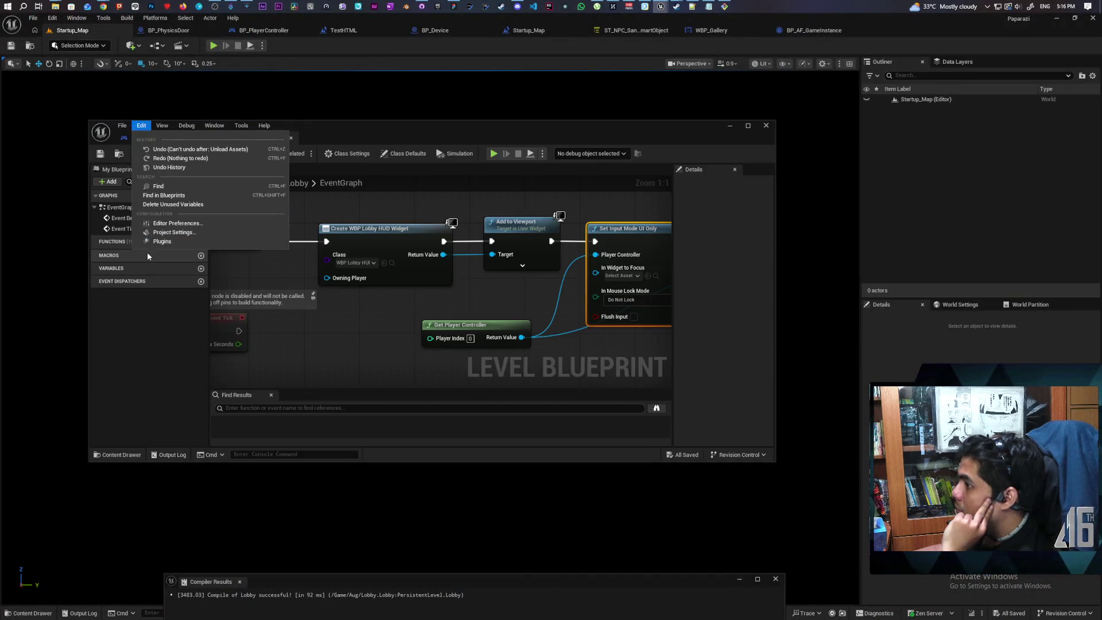
{"action": "left_click", "coordinate": [162, 241]}
{"action": "type", "text": "socket"}
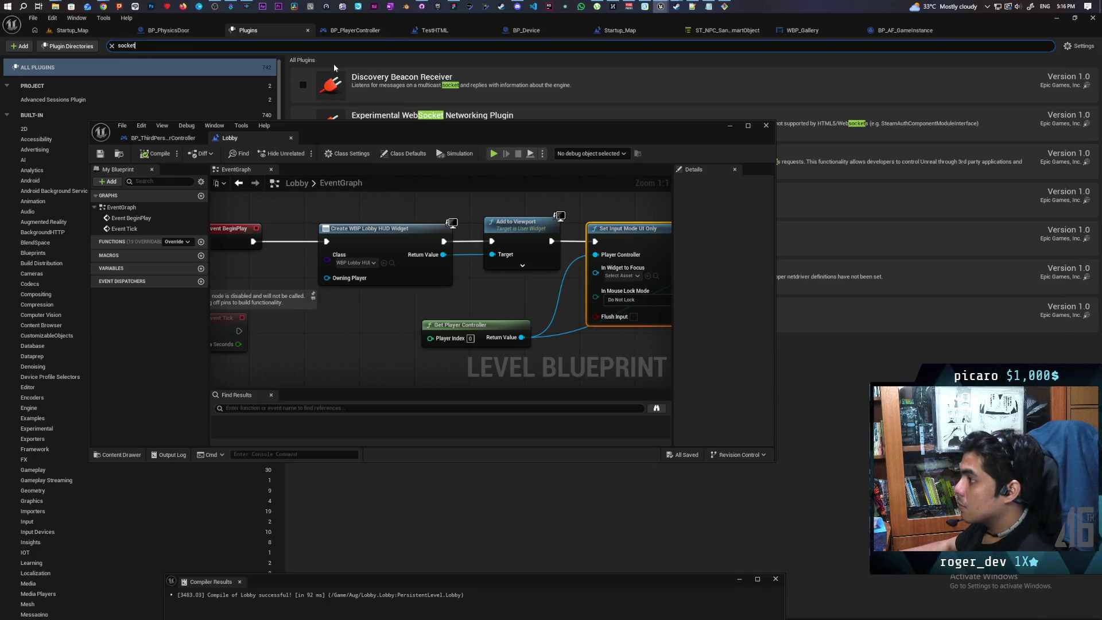
{"action": "type", "text": "s"}
{"action": "mouse_move", "coordinate": [537, 134]}
{"action": "left_mouse_down"}
{"action": "mouse_move", "coordinate": [627, 291]}
{"action": "mouse_move", "coordinate": [667, 297]}
{"action": "left_mouse_up"}
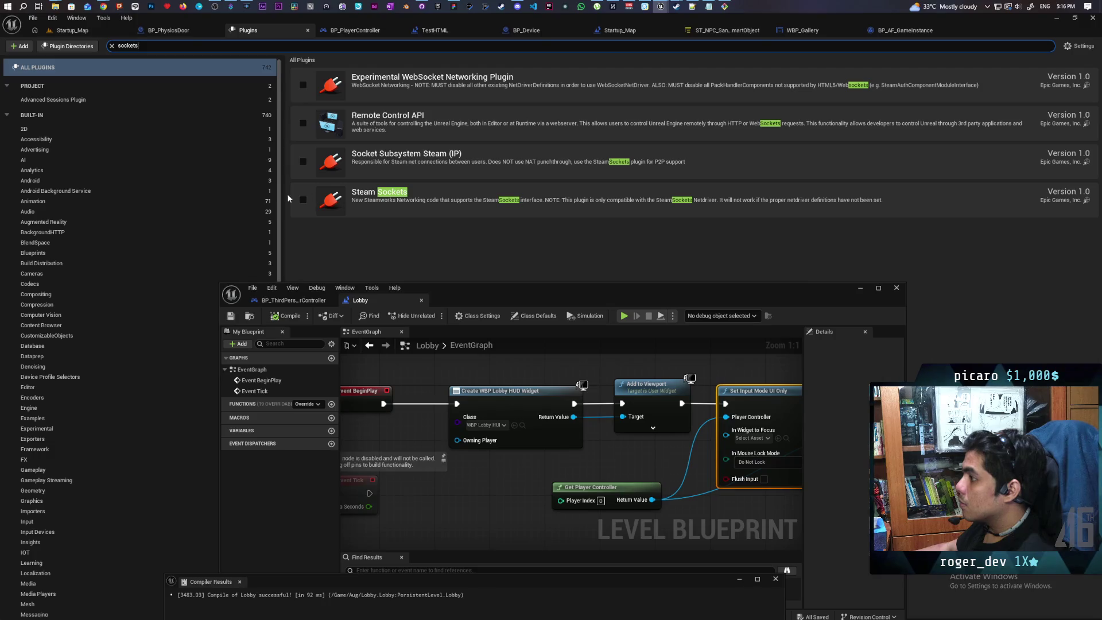
{"action": "left_click", "coordinate": [303, 200]}
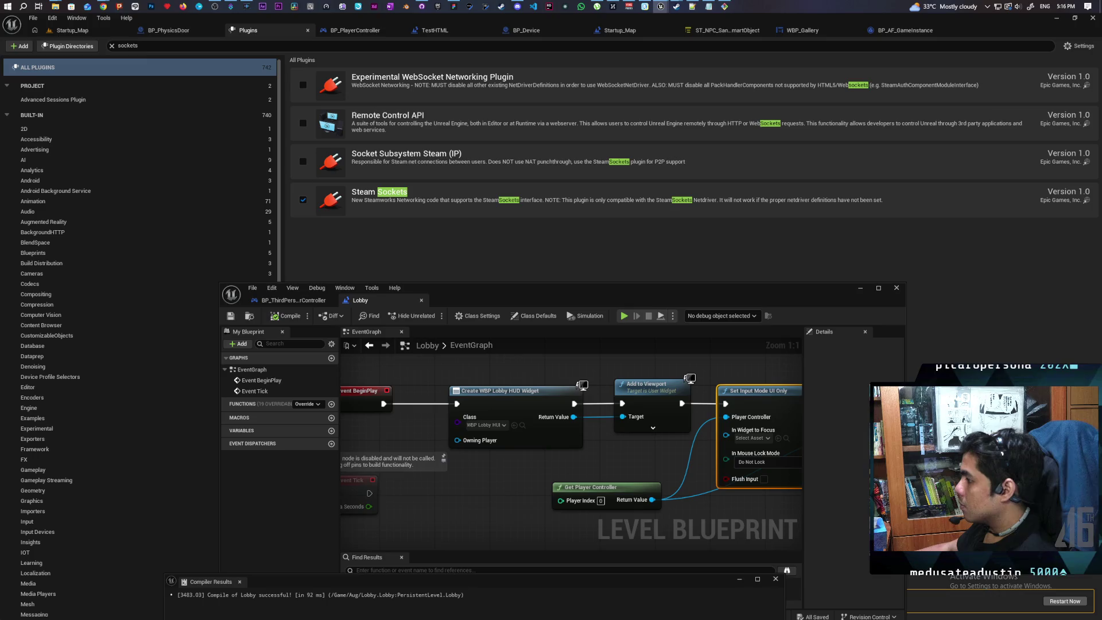
{"action": "left_click", "coordinate": [1060, 602]}
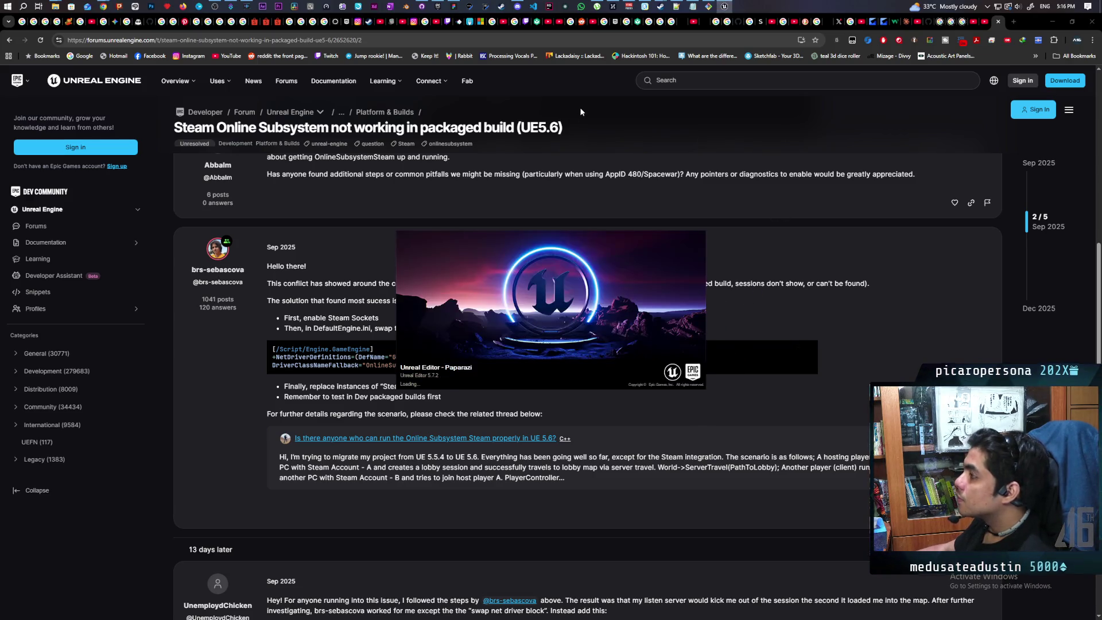
Step: In Notepad++, reload DefaultEngine.ini with its changes from disk
{"action": "left_click", "coordinate": [681, 7]}
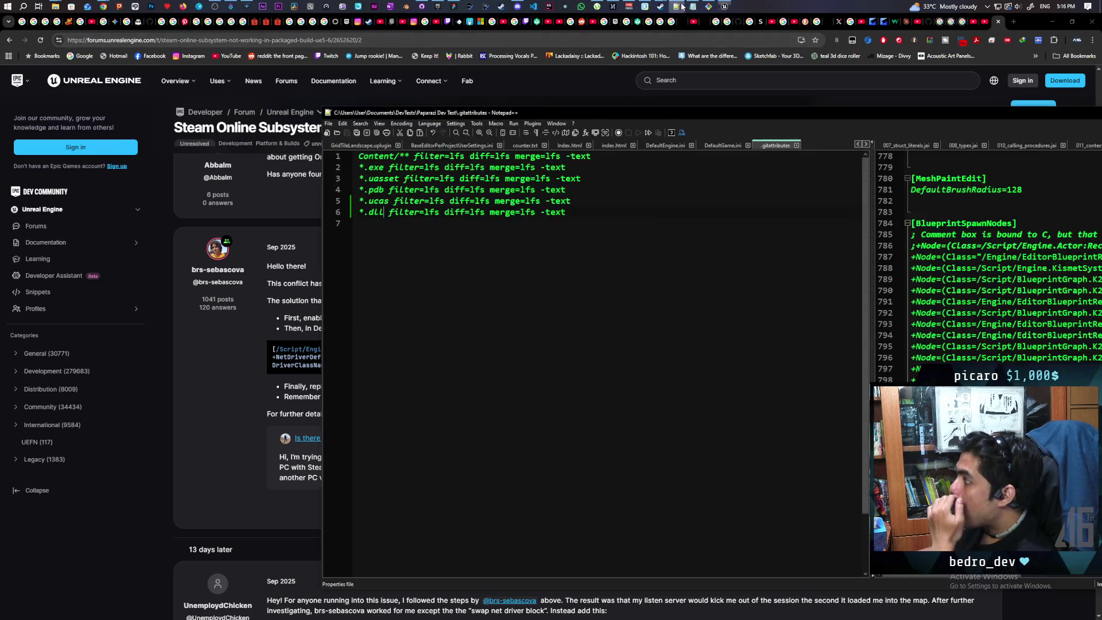
{"action": "left_click", "coordinate": [723, 146]}
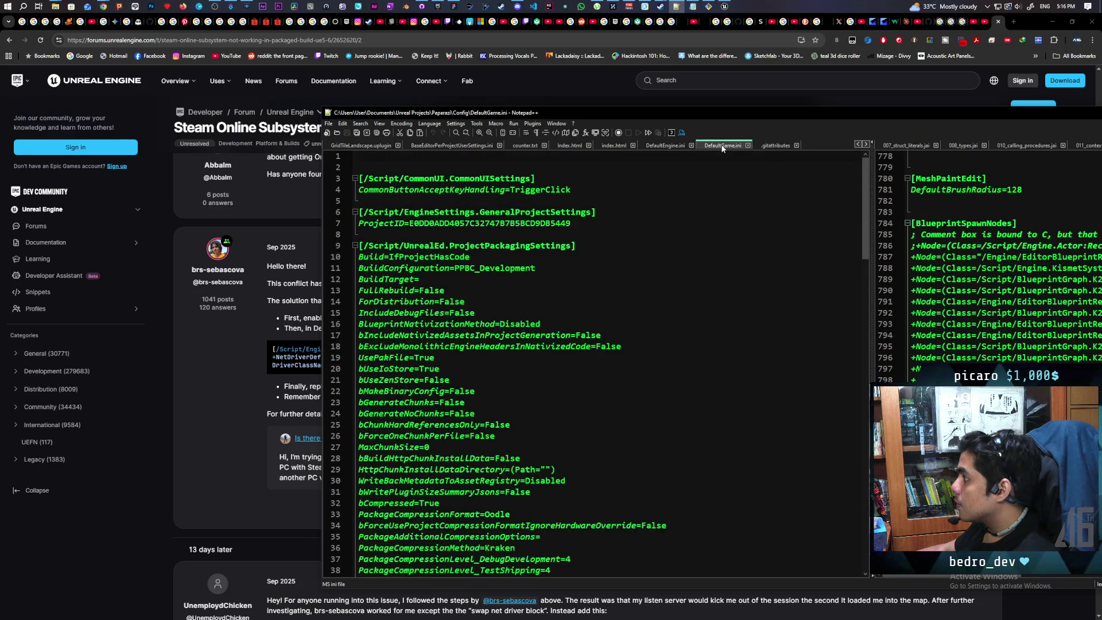
{"action": "left_click", "coordinate": [665, 147]}
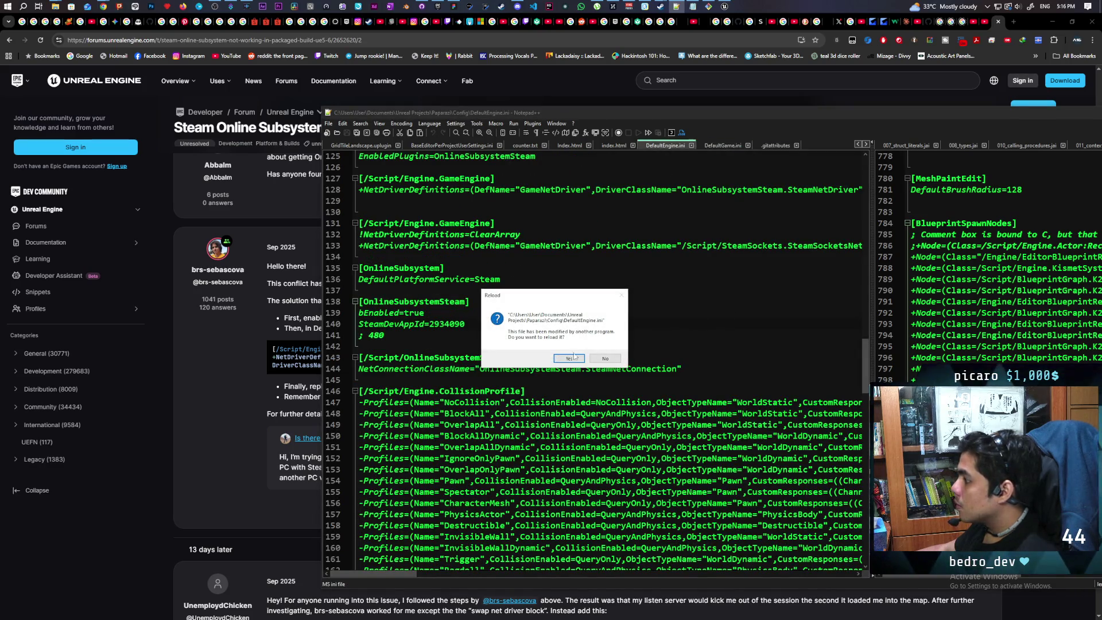
{"action": "left_click", "coordinate": [575, 355]}
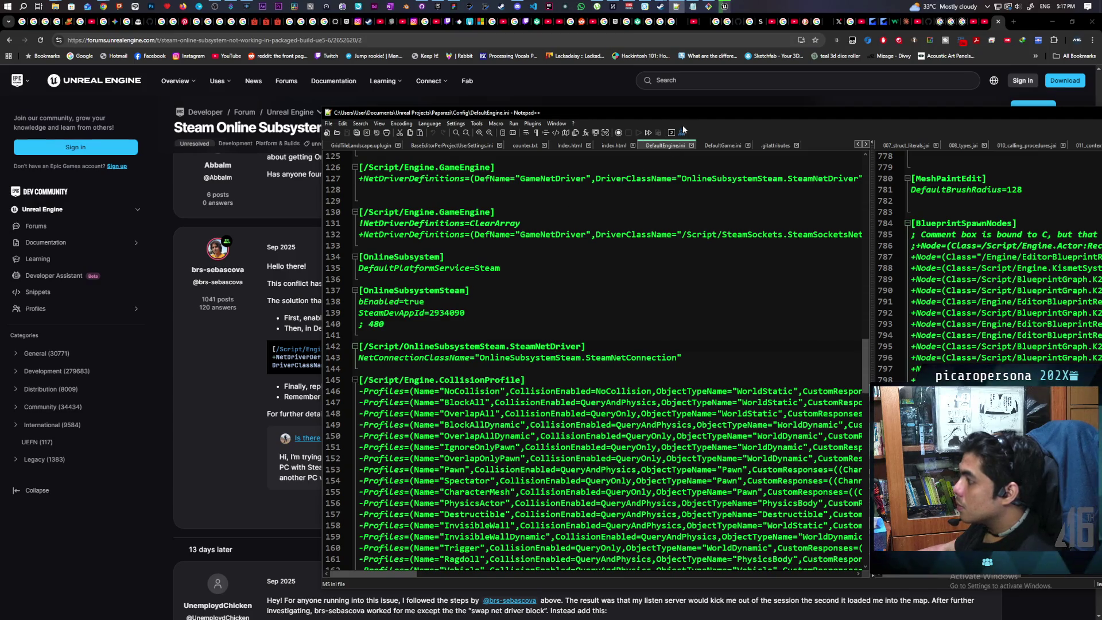
Step: Move Notepad++ and the browser aside and switch to the restarted Unreal Editor
{"action": "left_click_drag", "start_coordinate": [661, 114], "coordinate": [786, 111]}
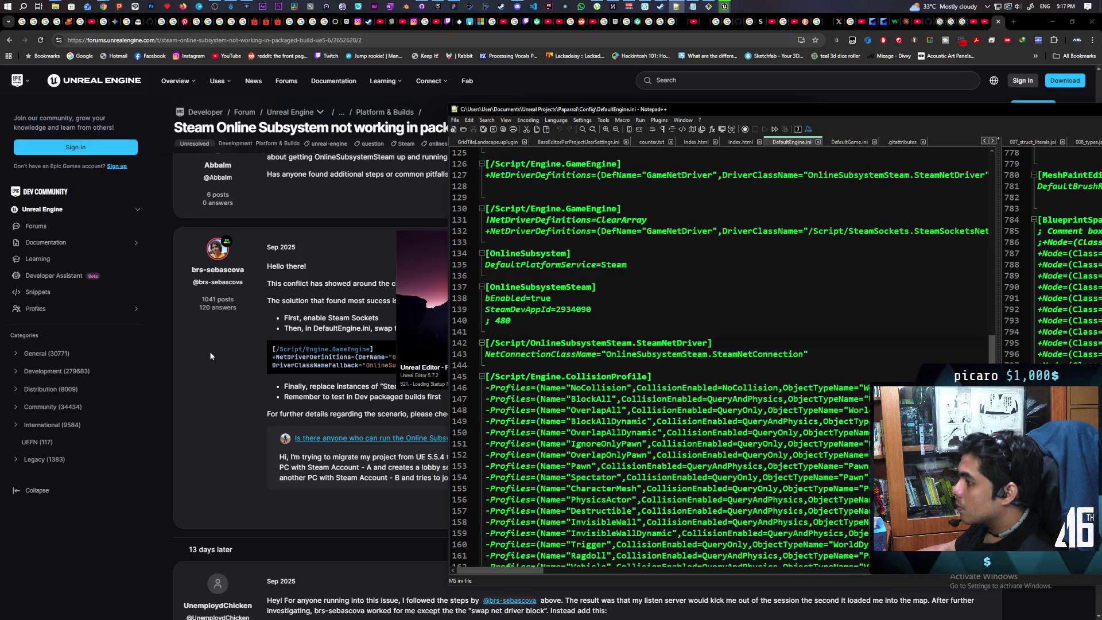
{"action": "mouse_move", "coordinate": [1028, 21]}
{"action": "left_mouse_down"}
{"action": "mouse_move", "coordinate": [594, 46]}
{"action": "mouse_move", "coordinate": [631, 23]}
{"action": "left_mouse_up"}
{"action": "key", "text": "alt+Tab"}
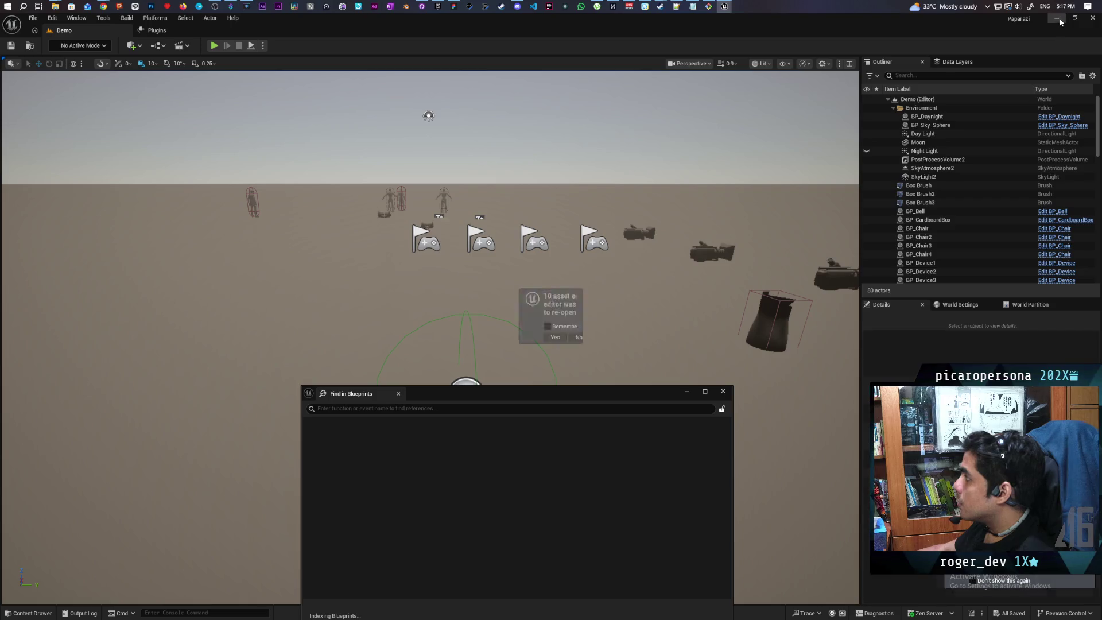
Step: Minimize Unreal and place DefaultEngine.ini beside the forum thread
{"action": "left_click", "coordinate": [1056, 22]}
{"action": "left_click", "coordinate": [769, 113]}
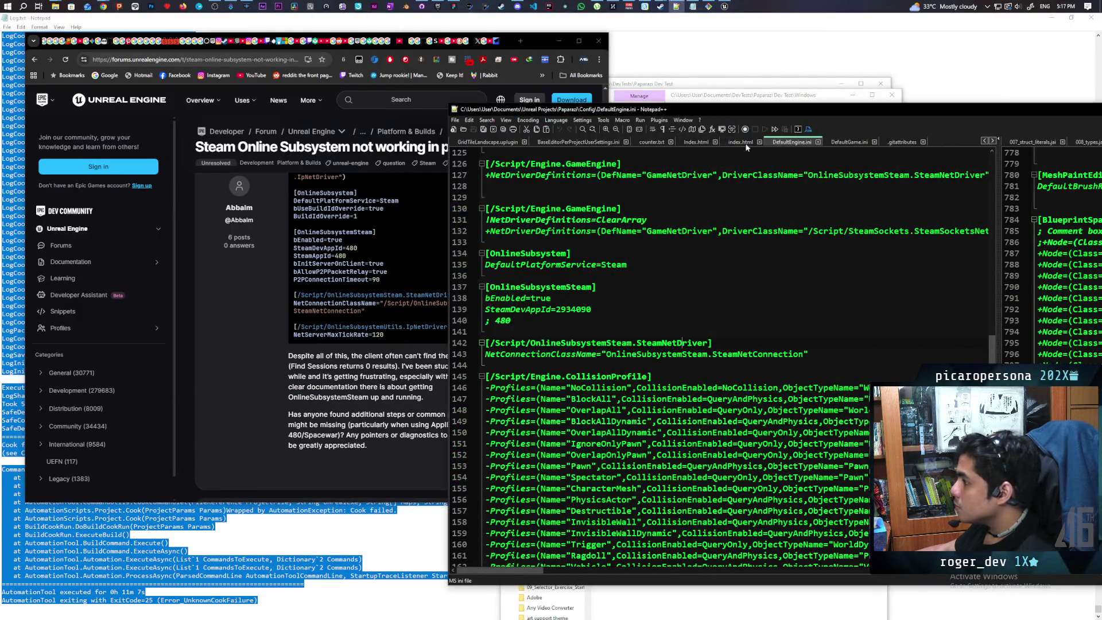
{"action": "scroll", "coordinate": [388, 247], "scroll_direction": "up", "scroll_amount": 3}
{"action": "left_click", "coordinate": [256, 341]}
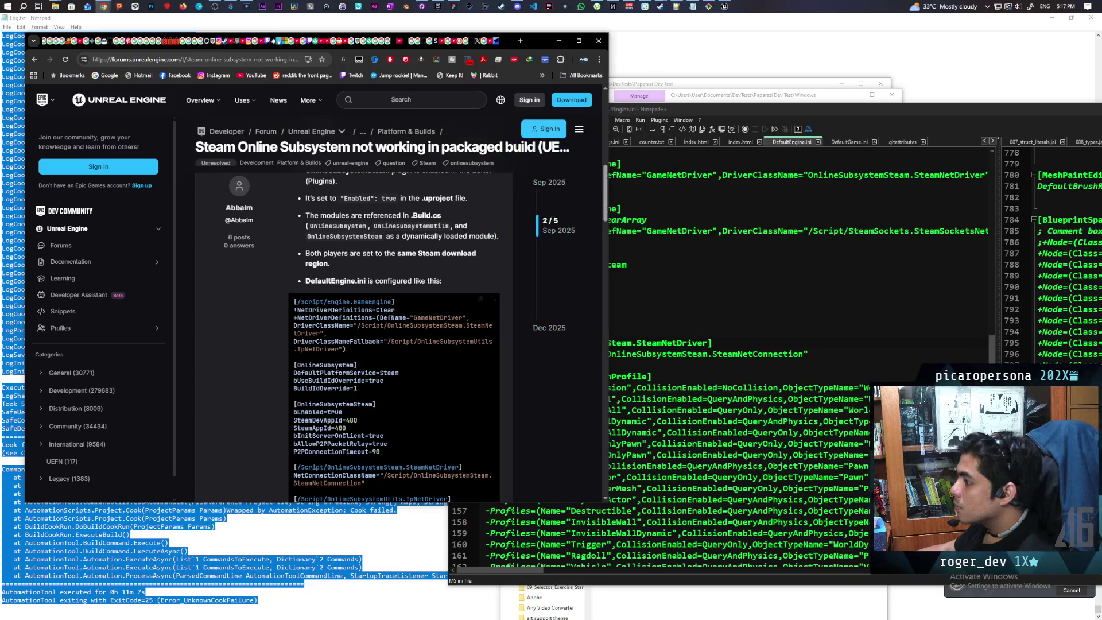
{"action": "scroll", "coordinate": [256, 341], "scroll_direction": "down", "scroll_amount": 10}
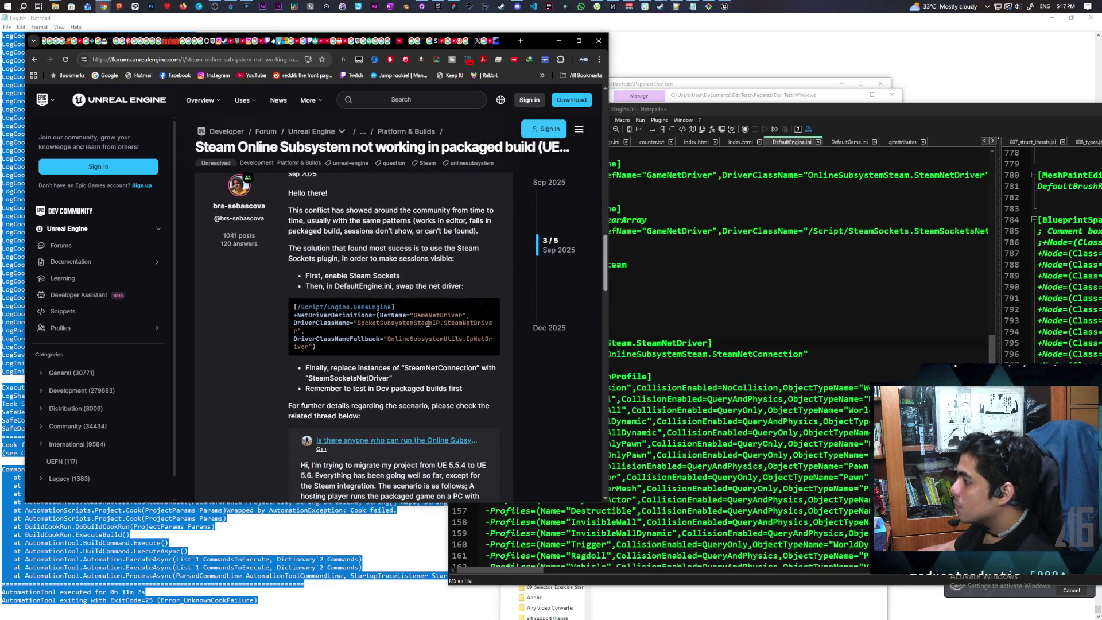
{"action": "mouse_move", "coordinate": [708, 109]}
{"action": "left_mouse_down"}
{"action": "mouse_move", "coordinate": [804, 108]}
{"action": "mouse_move", "coordinate": [824, 124]}
{"action": "mouse_move", "coordinate": [770, 137]}
{"action": "left_mouse_up"}
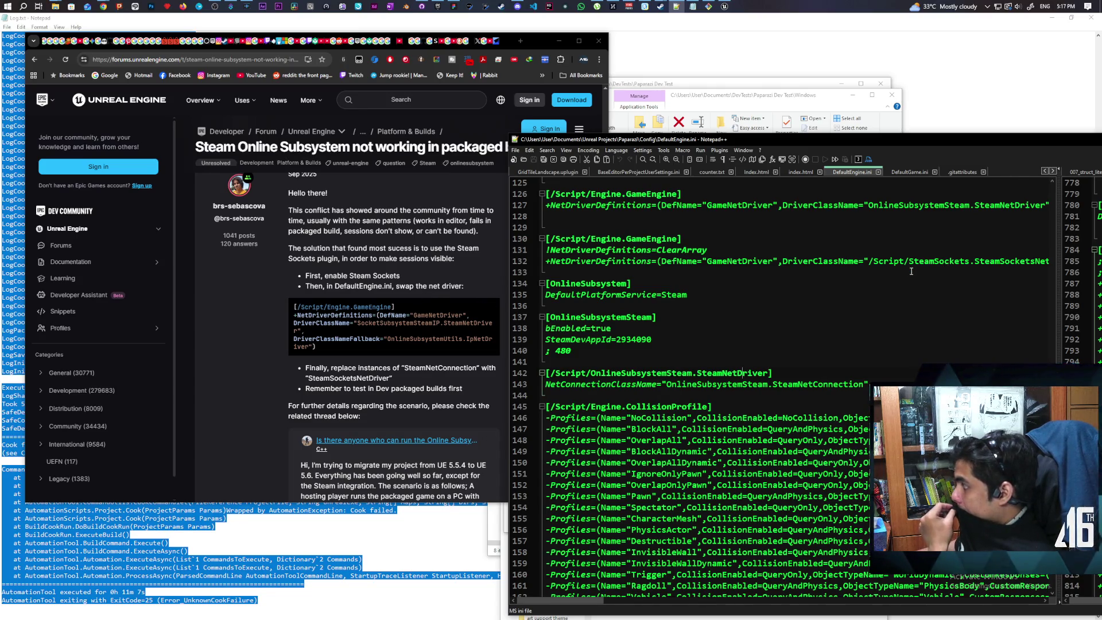
Step: Compare the forum's NetDriverDefinitions block with the SteamSockets lines in DefaultEngine.ini
{"action": "left_click_drag", "start_coordinate": [615, 601], "coordinate": [648, 605]}
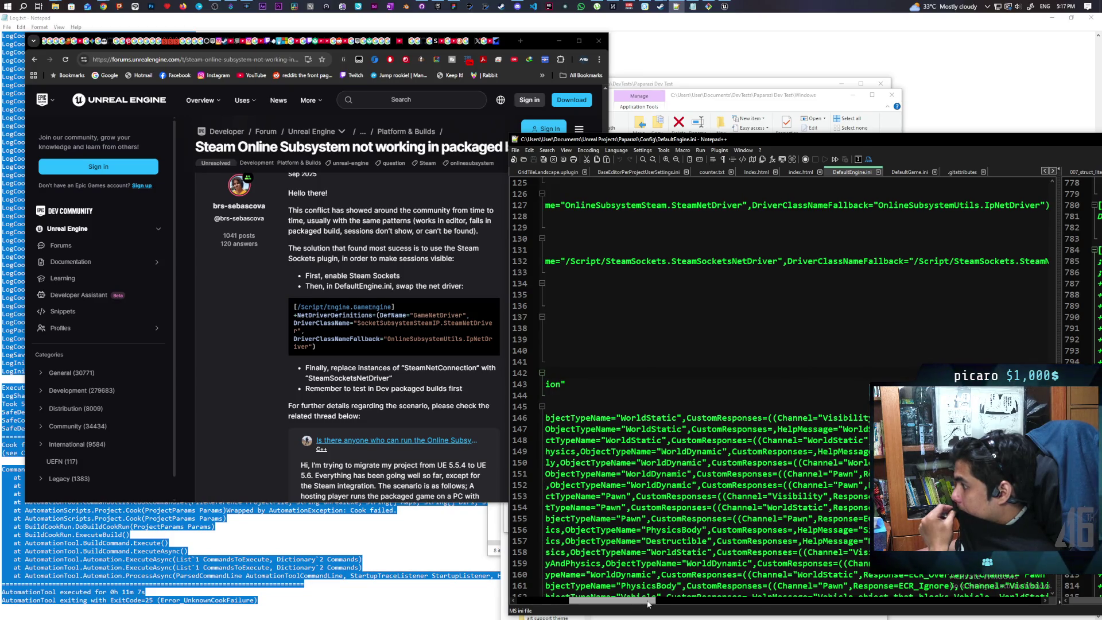
{"action": "mouse_move", "coordinate": [319, 315]}
{"action": "left_mouse_down"}
{"action": "mouse_move", "coordinate": [507, 325]}
{"action": "mouse_move", "coordinate": [511, 347]}
{"action": "left_mouse_up"}
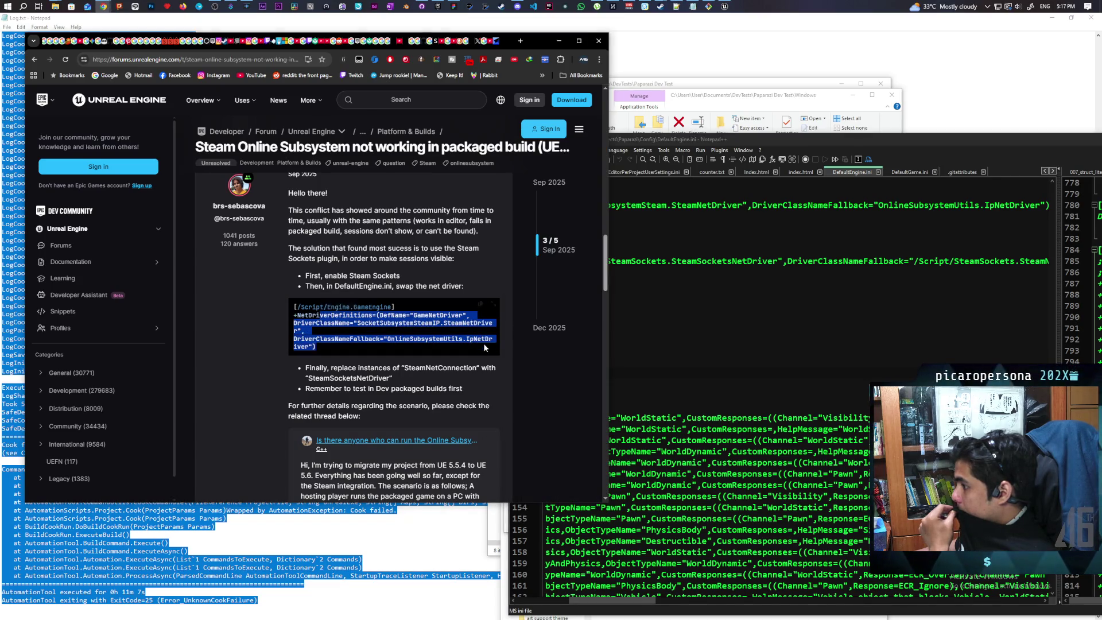
{"action": "left_click", "coordinate": [360, 336]}
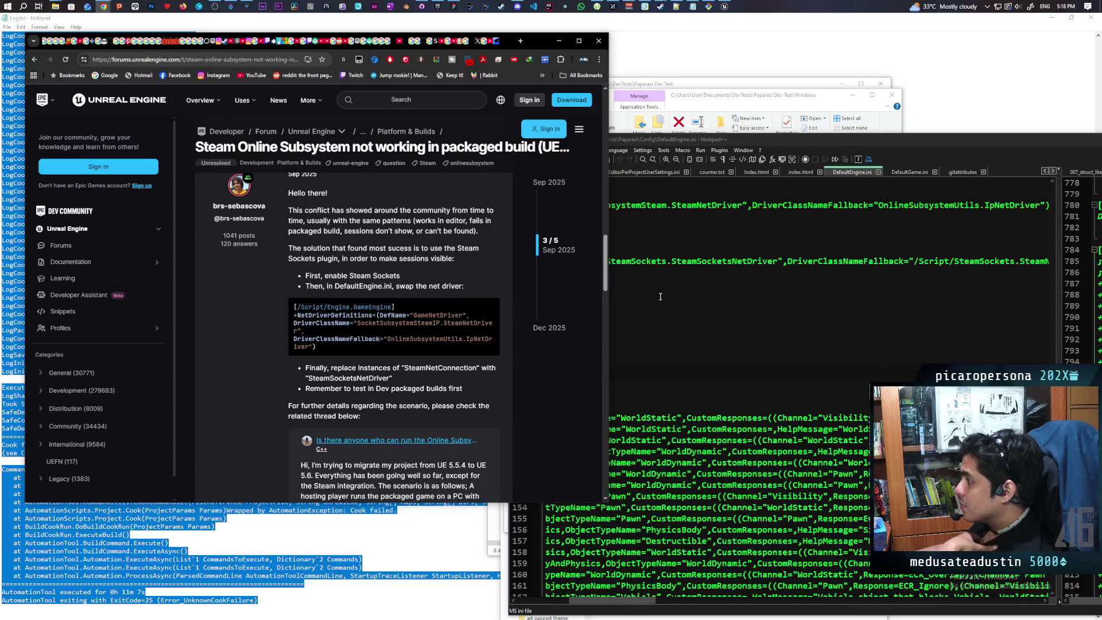
{"action": "left_click", "coordinate": [667, 262]}
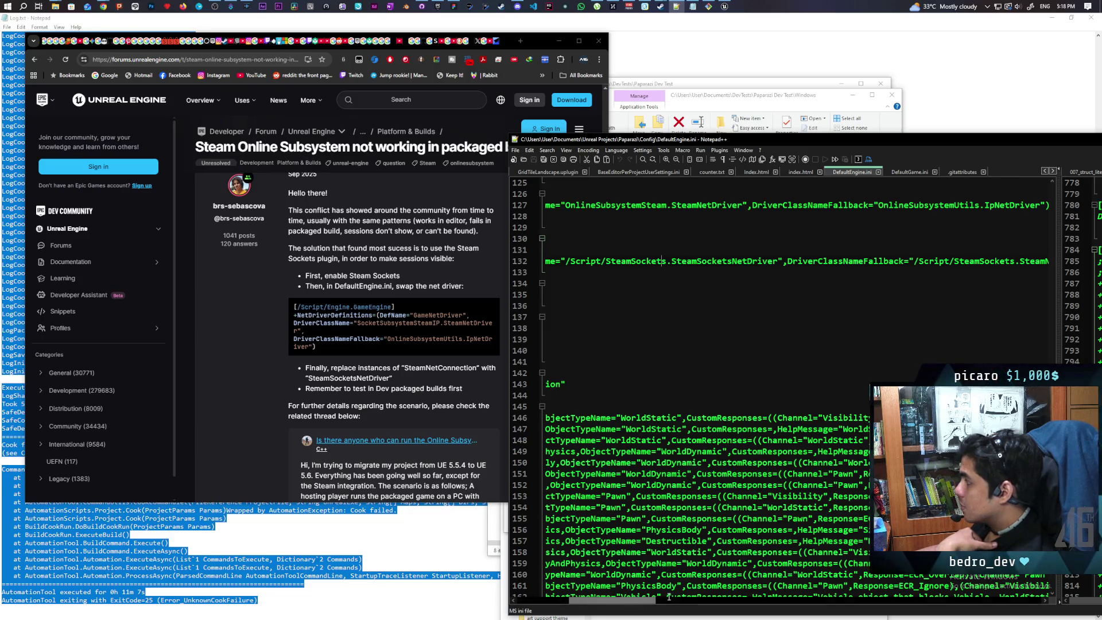
{"action": "mouse_move", "coordinate": [636, 603]}
{"action": "left_mouse_down"}
{"action": "mouse_move", "coordinate": [689, 603]}
{"action": "mouse_move", "coordinate": [659, 603]}
{"action": "left_mouse_up"}
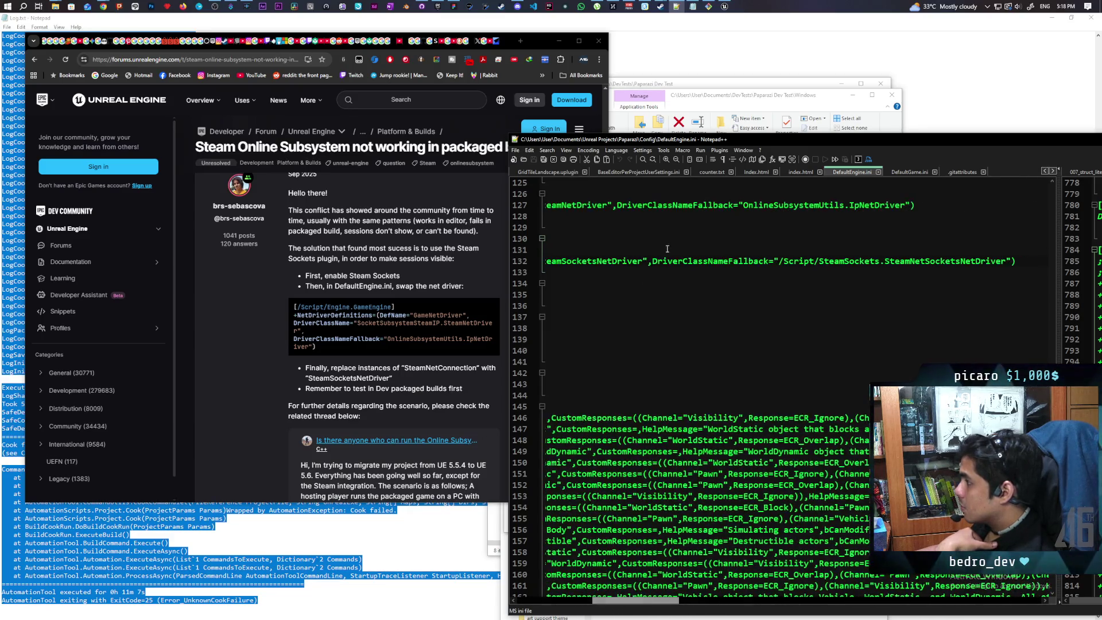
{"action": "left_click", "coordinate": [609, 277]}
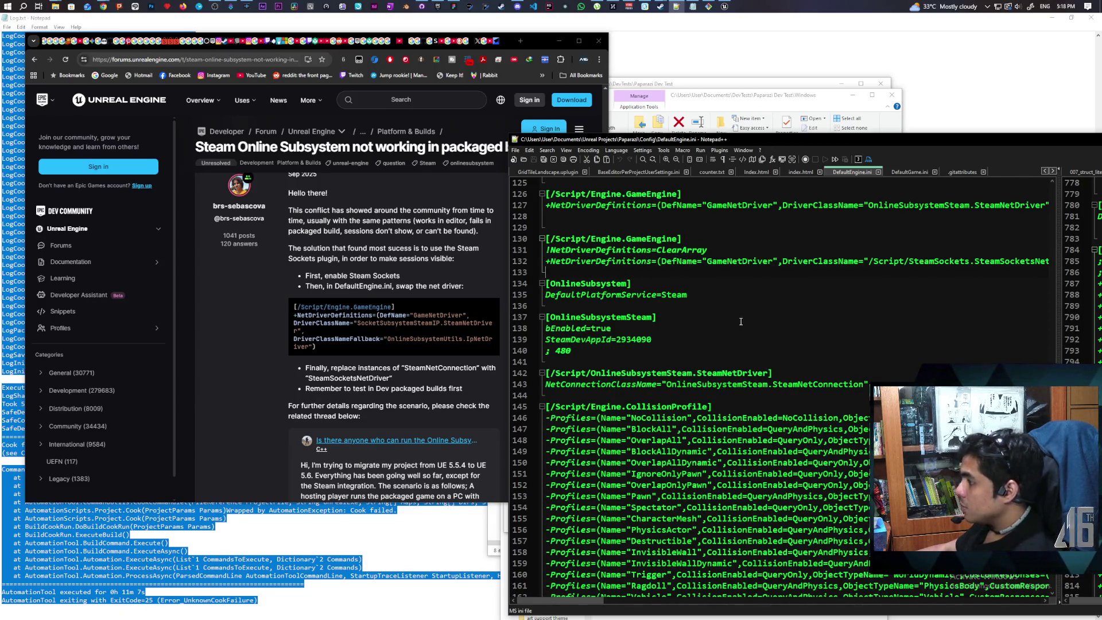
Step: Launch the Demo level as a Standalone Game from the play mode options
{"action": "mouse_move", "coordinate": [722, 6]}
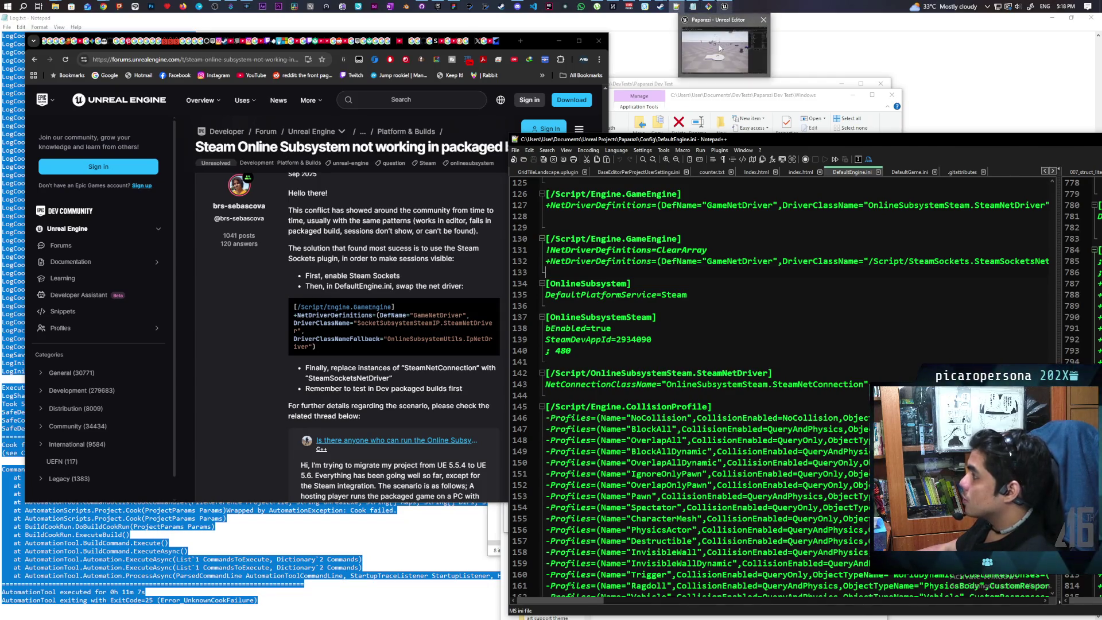
{"action": "left_click", "coordinate": [718, 44]}
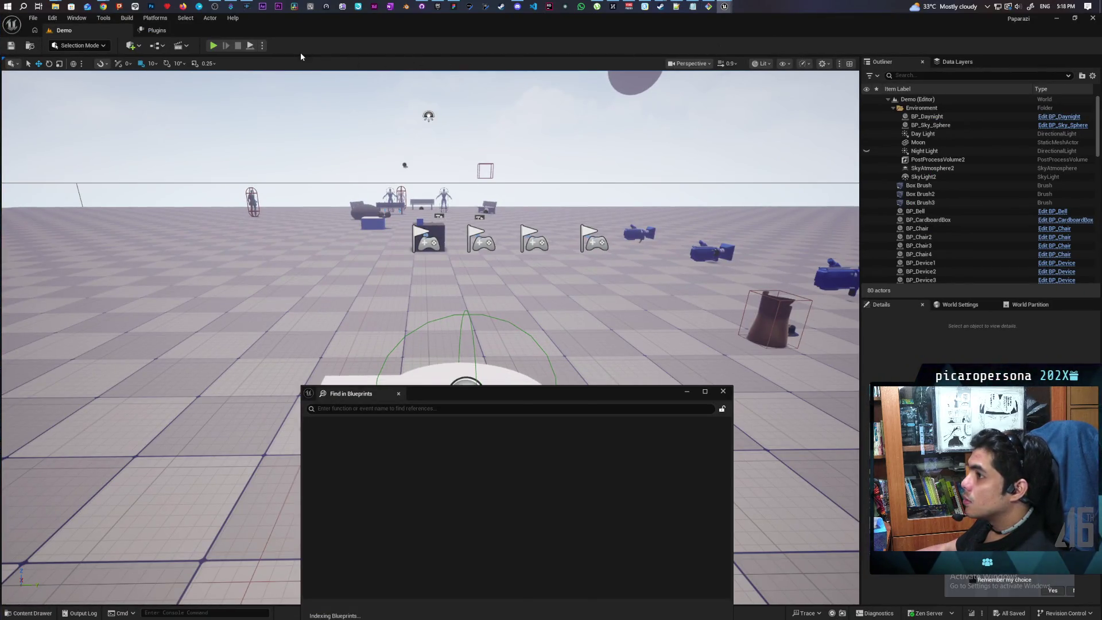
{"action": "left_click", "coordinate": [262, 45]}
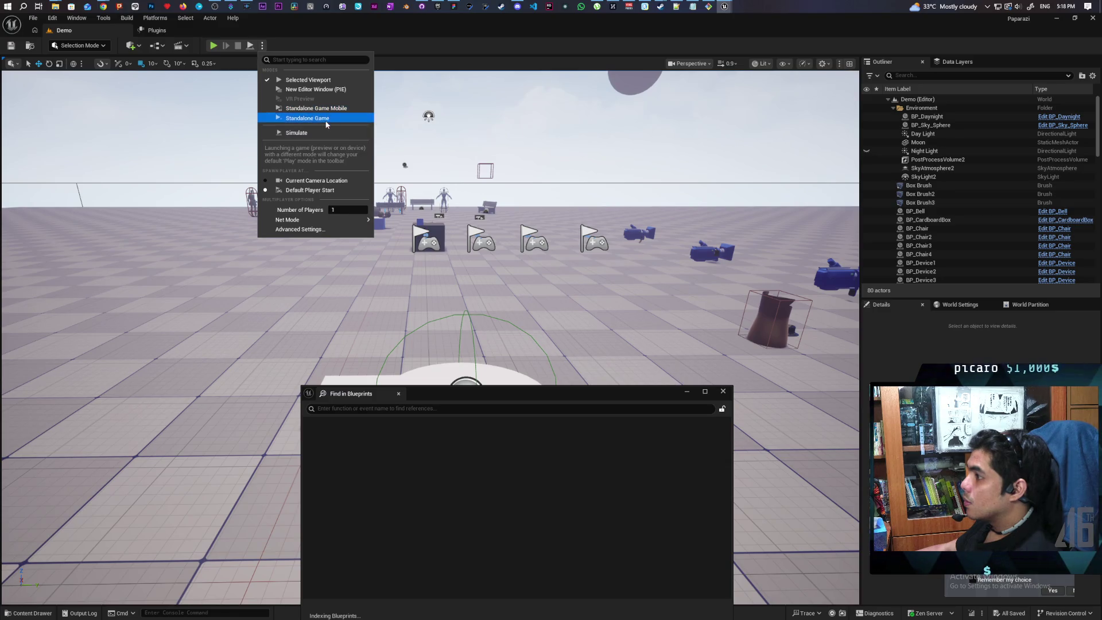
{"action": "left_click", "coordinate": [325, 120]}
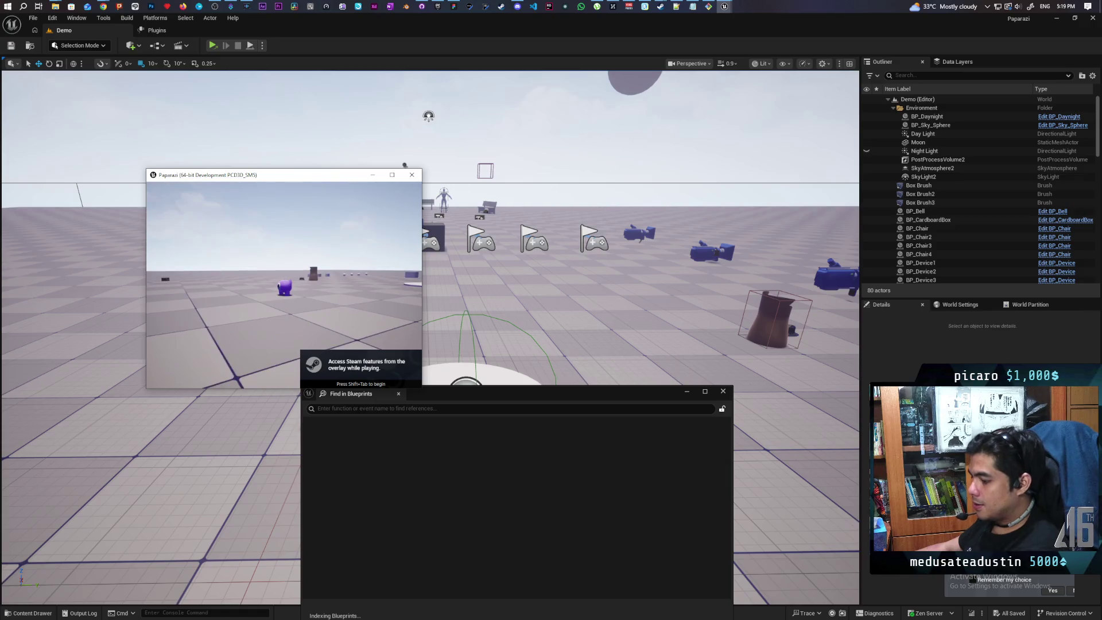
Step: Test the Steam overlay in the running game with Shift+Tab, opening and closing it twice
{"action": "key", "text": "shift+Tab"}
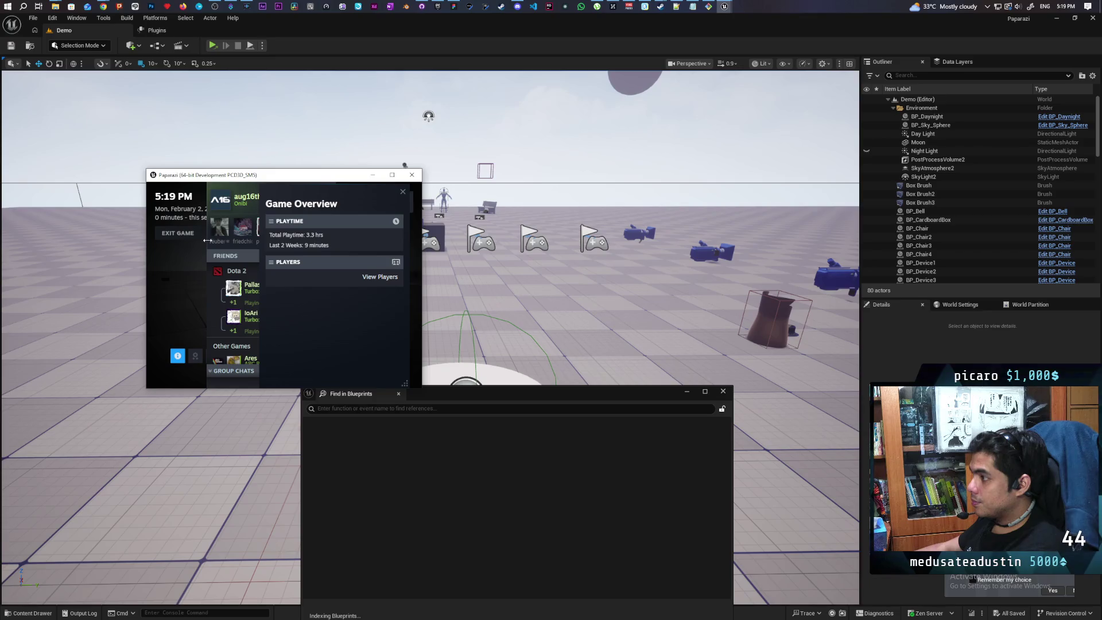
{"action": "left_click", "coordinate": [402, 192]}
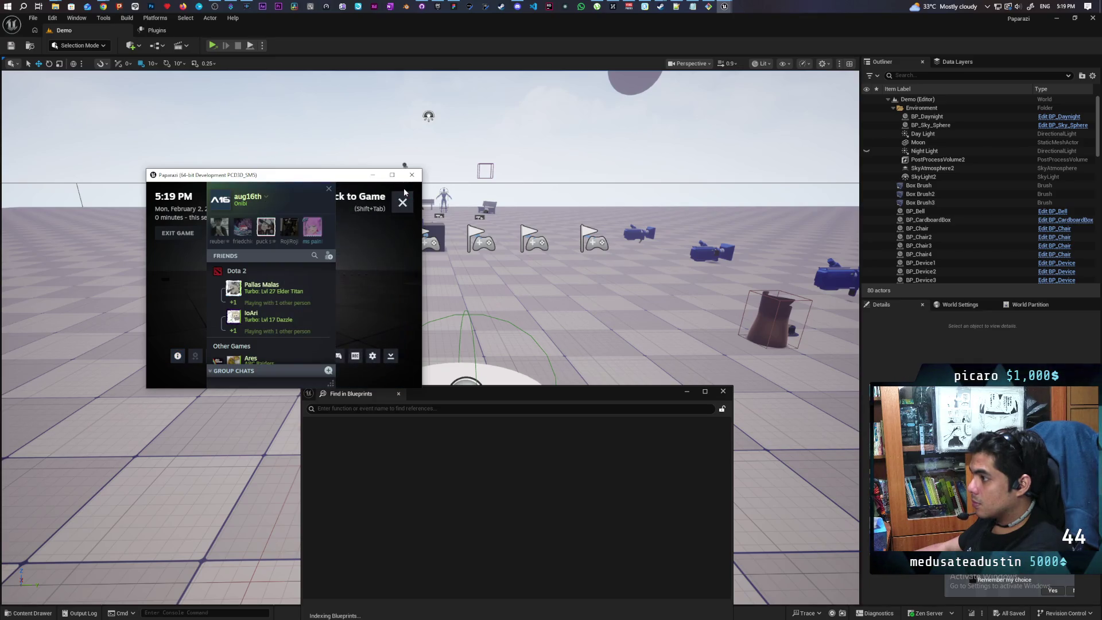
{"action": "left_click", "coordinate": [403, 202]}
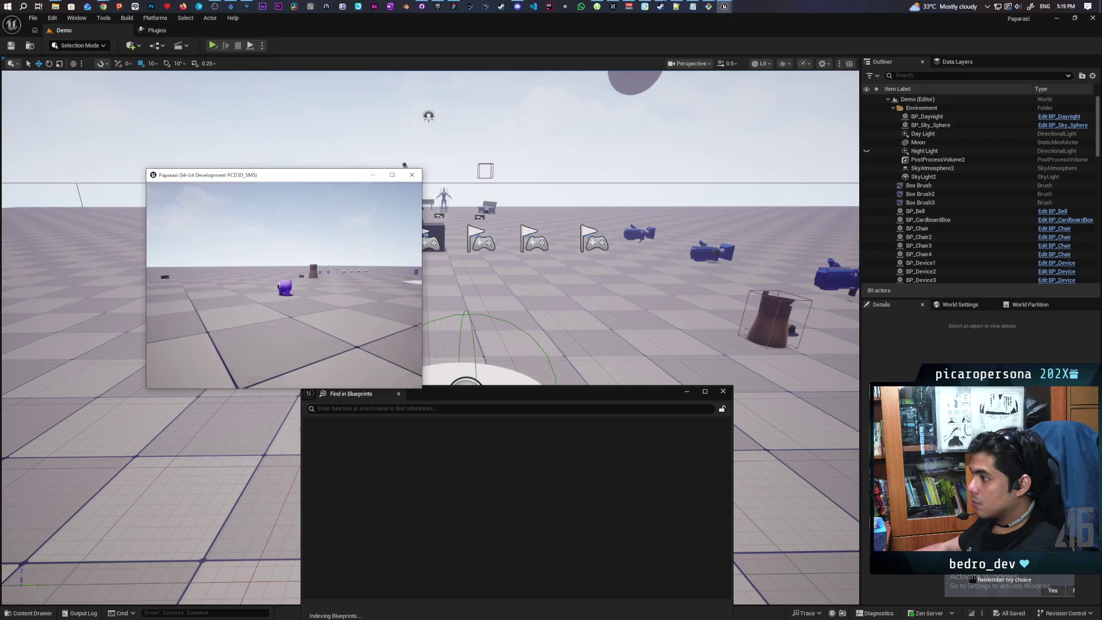
{"action": "key", "text": "shift+Tab"}
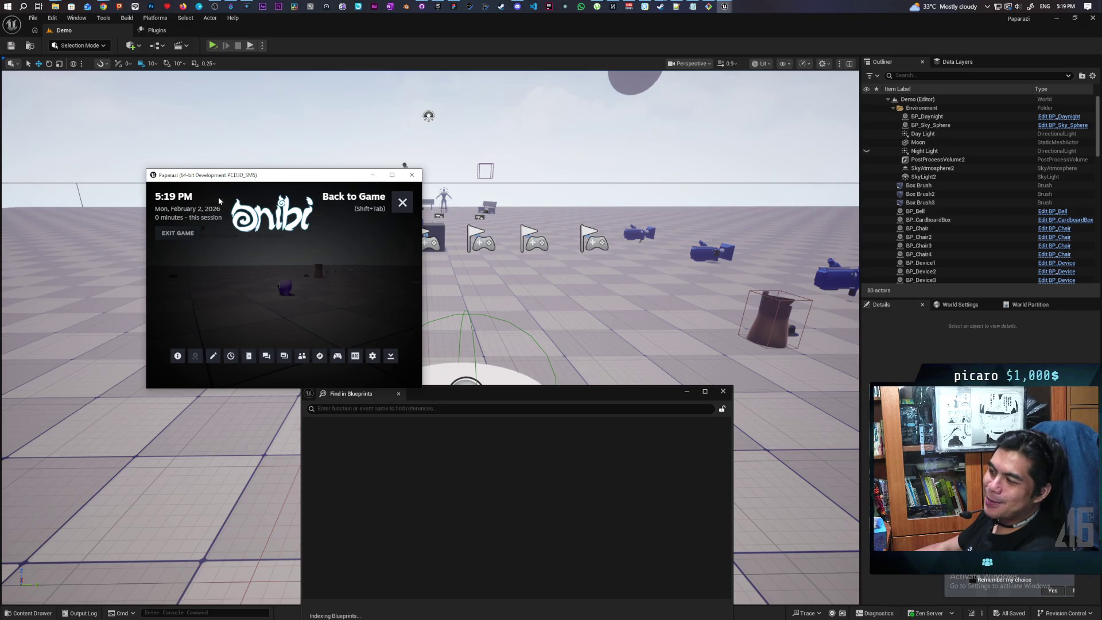
{"action": "left_click", "coordinate": [402, 204]}
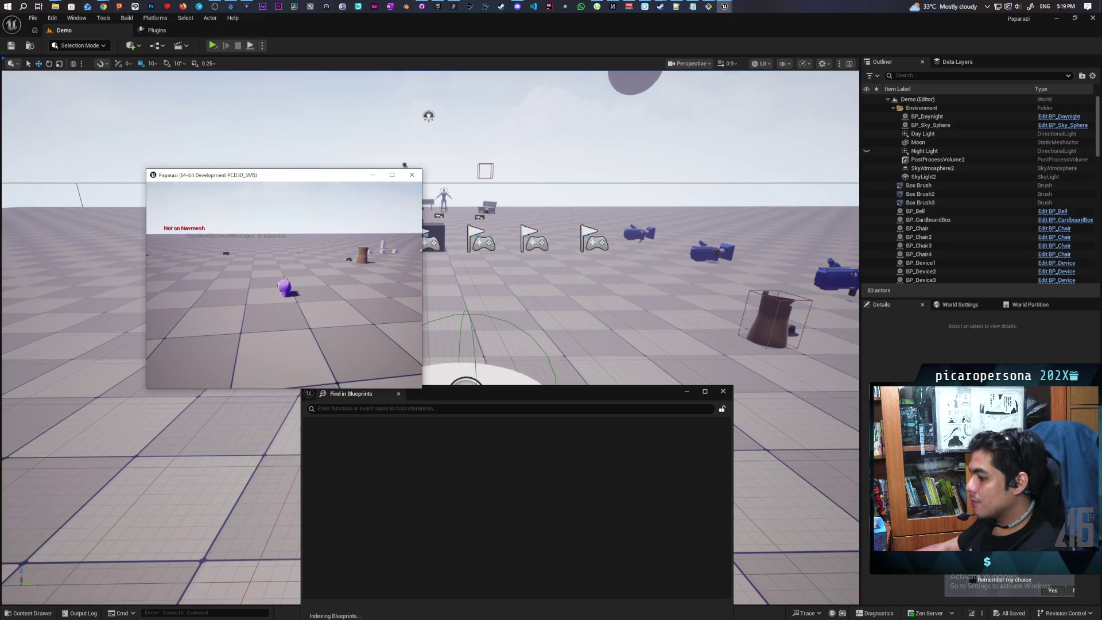
{"action": "key", "text": "Escape"}
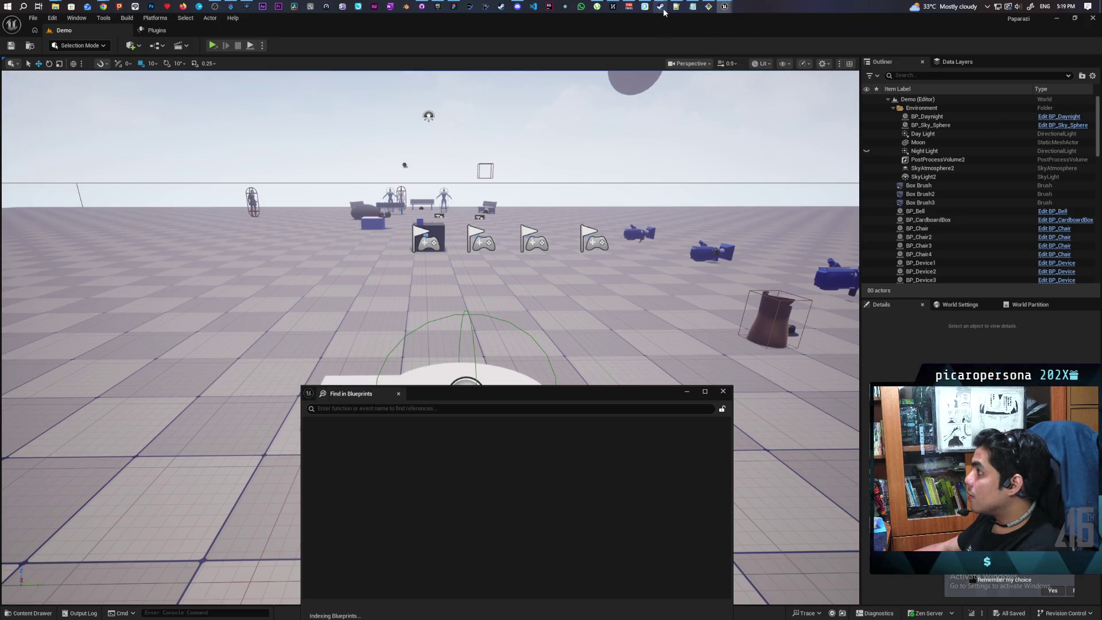
Step: Check the Steam friends list, then quit the standalone game from its menu
{"action": "mouse_move", "coordinate": [660, 7]}
{"action": "left_click", "coordinate": [617, 43]}
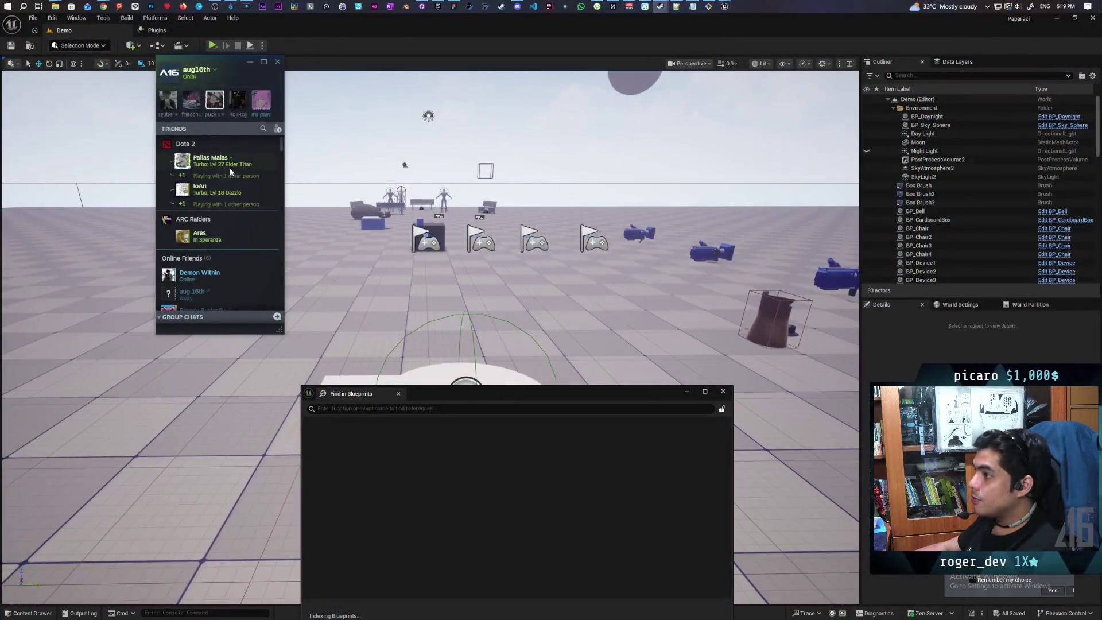
{"action": "mouse_move", "coordinate": [236, 72]}
{"action": "left_mouse_down"}
{"action": "mouse_move", "coordinate": [870, 93]}
{"action": "mouse_move", "coordinate": [848, 93]}
{"action": "left_mouse_up"}
{"action": "mouse_move", "coordinate": [724, 6]}
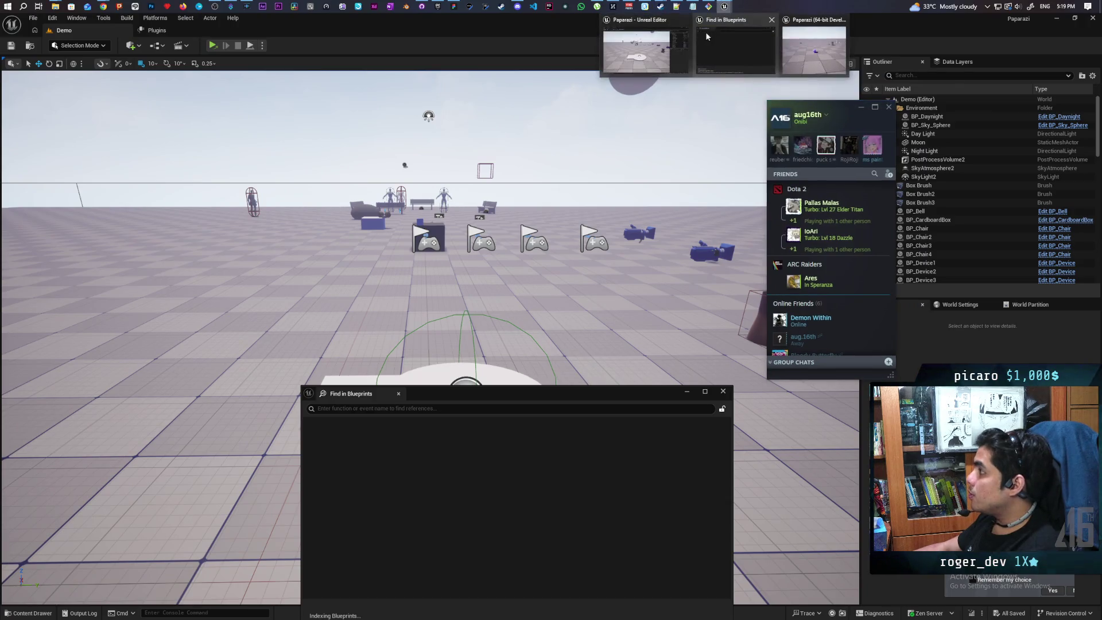
{"action": "left_click", "coordinate": [725, 49]}
{"action": "left_click", "coordinate": [726, 46]}
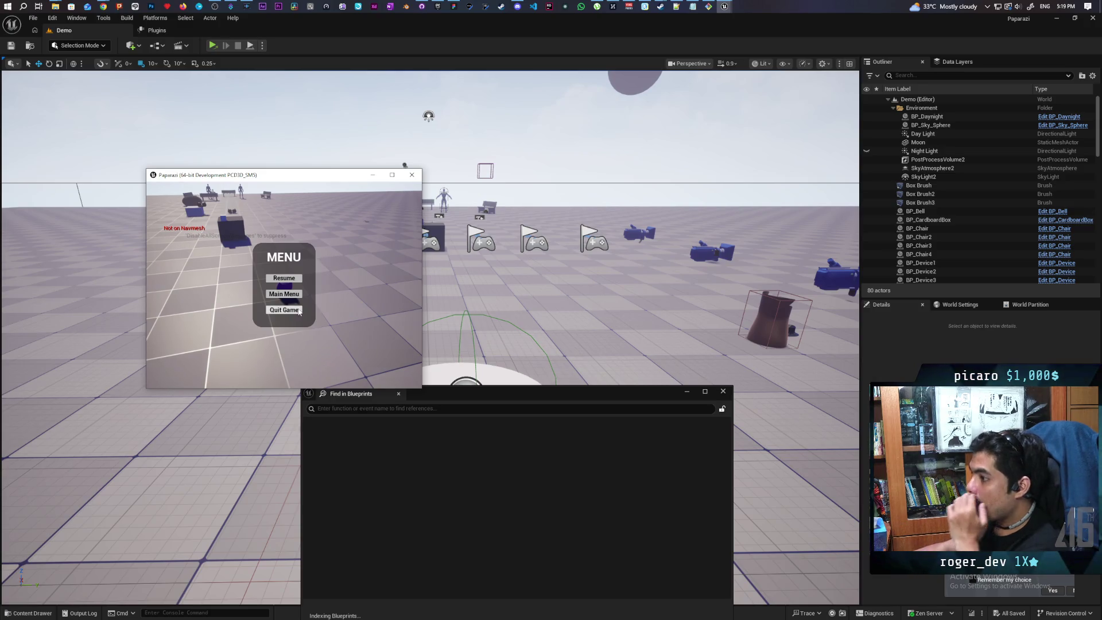
{"action": "left_click", "coordinate": [284, 309]}
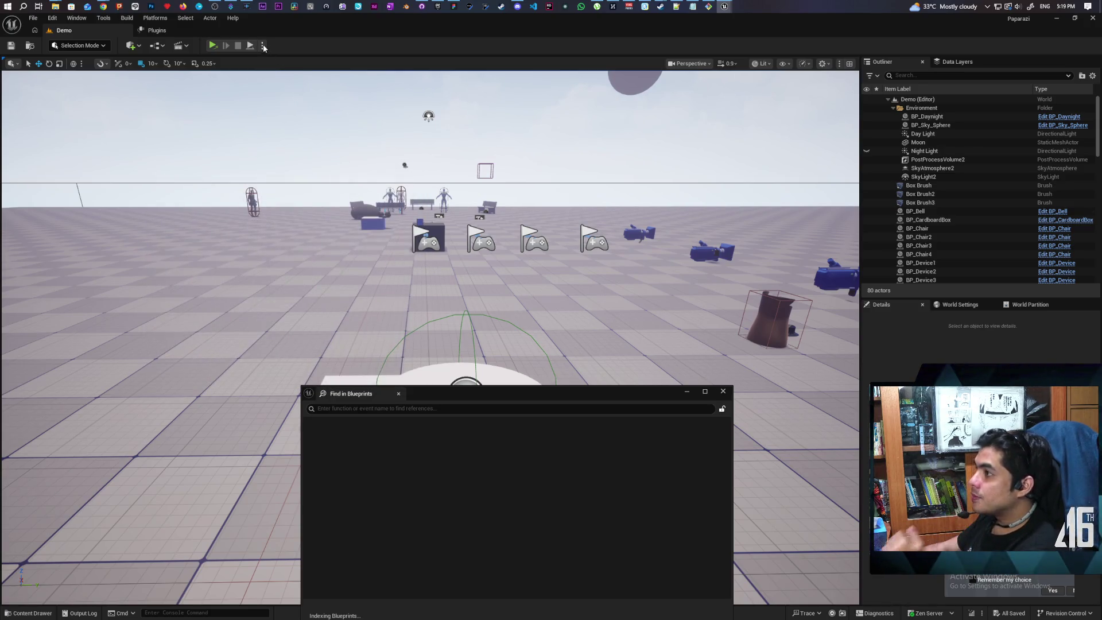
{"action": "left_click", "coordinate": [155, 18]}
Step: Package the project for Windows, selecting Paparazzi Dev Test as the output folder
{"action": "mouse_move", "coordinate": [206, 108]}
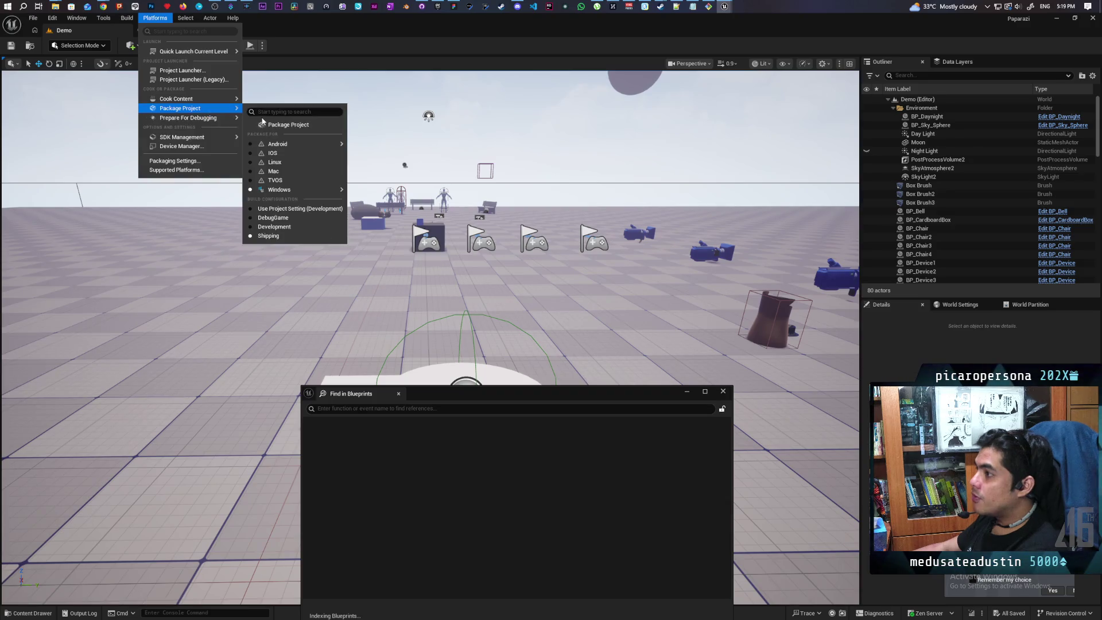
{"action": "left_click", "coordinate": [272, 123]}
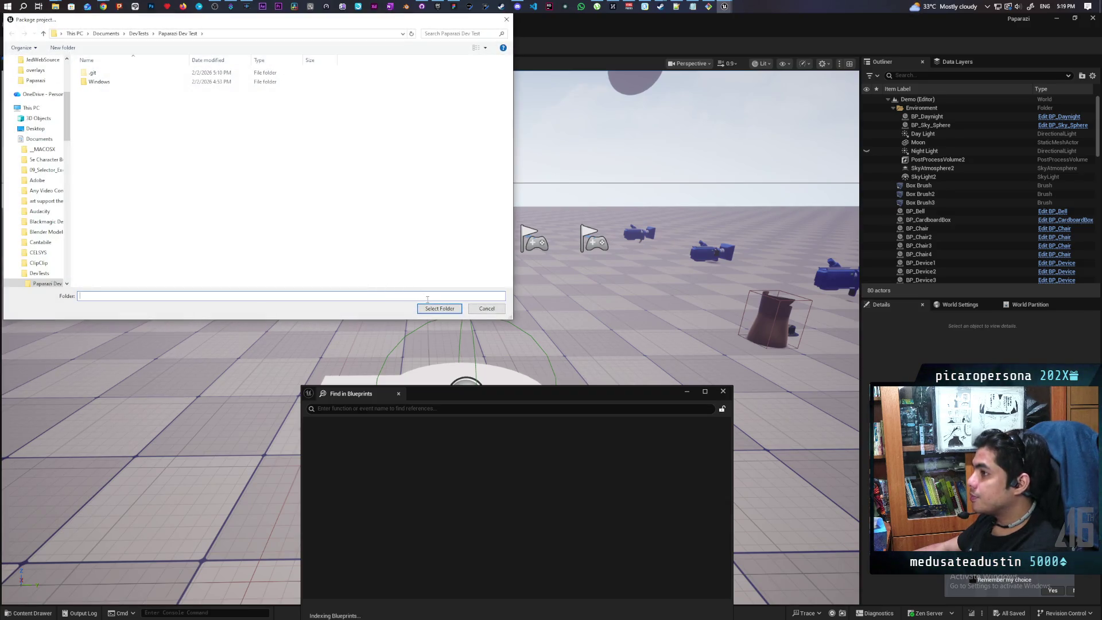
{"action": "left_click", "coordinate": [436, 309]}
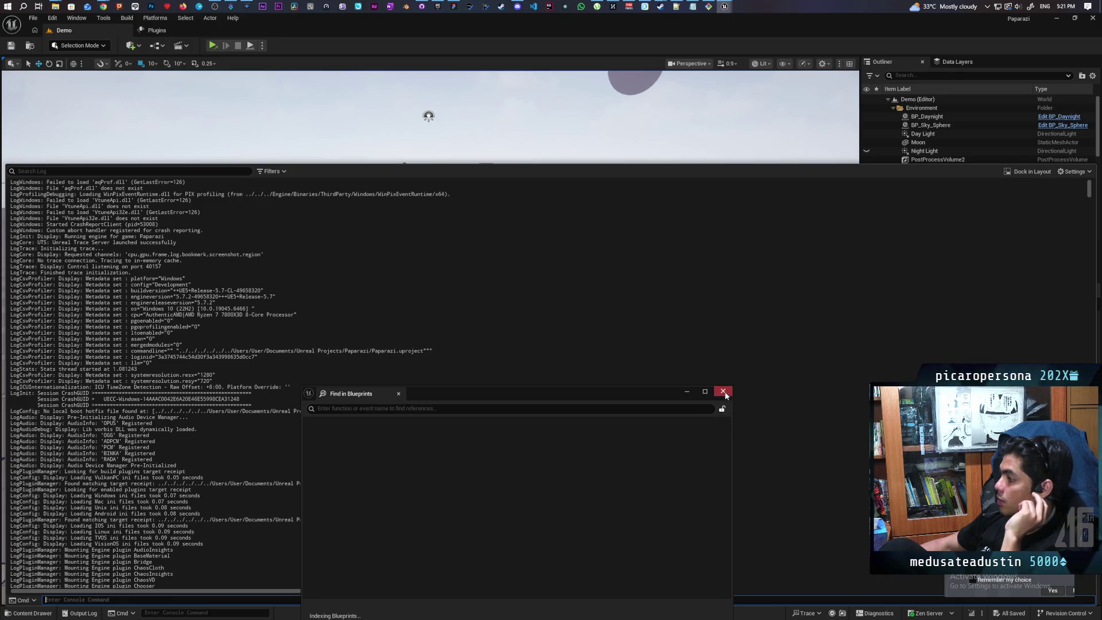
Step: Close Find in Blueprints and review the Output Log showing BUILD SUCCESSFUL
{"action": "left_click", "coordinate": [723, 392]}
{"action": "left_click", "coordinate": [80, 613]}
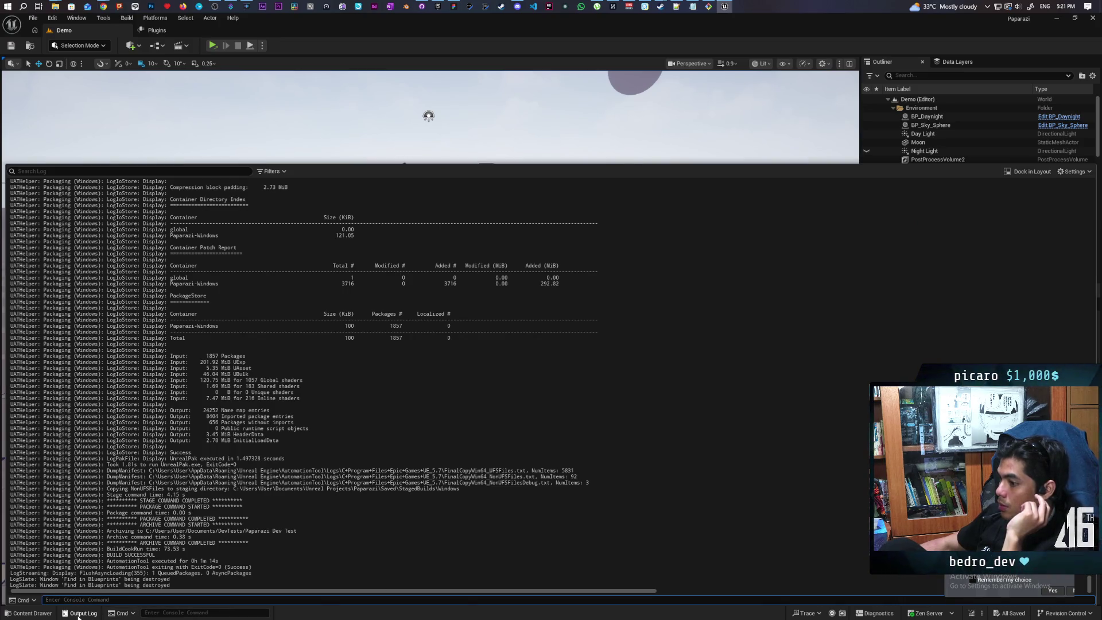
{"action": "key", "text": "Escape"}
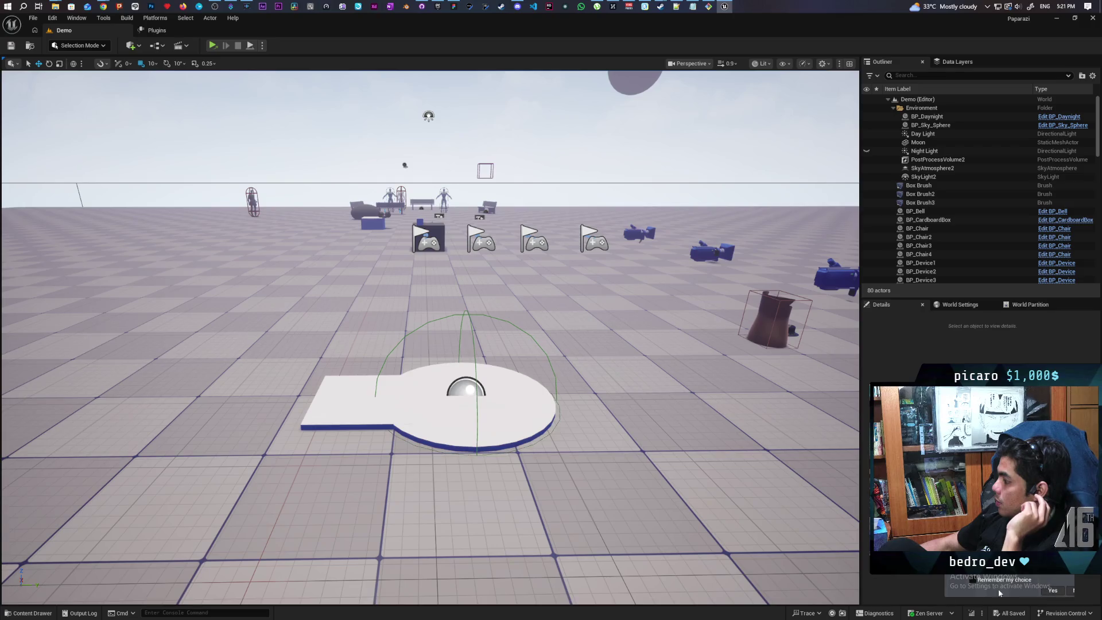
{"action": "left_click", "coordinate": [80, 613]}
{"action": "scroll", "coordinate": [407, 494], "scroll_direction": "up", "scroll_amount": 3}
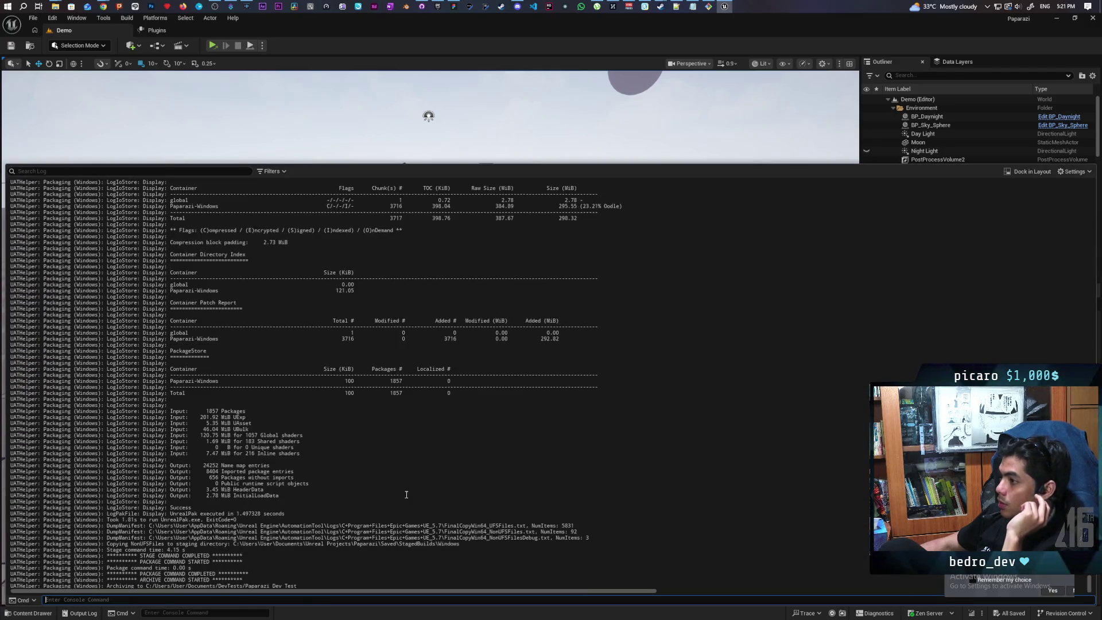
{"action": "scroll", "coordinate": [406, 494], "scroll_direction": "down", "scroll_amount": 3}
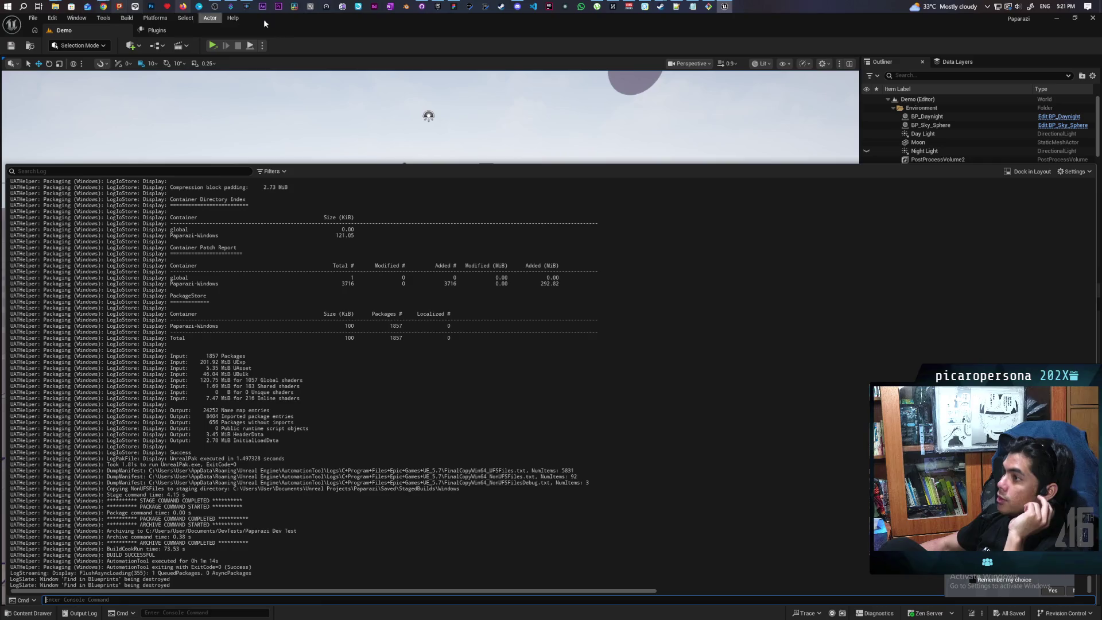
Step: Commit the 8 changed build files to main as 'new build', push to origin, and open the repo folder
{"action": "left_click", "coordinate": [422, 9]}
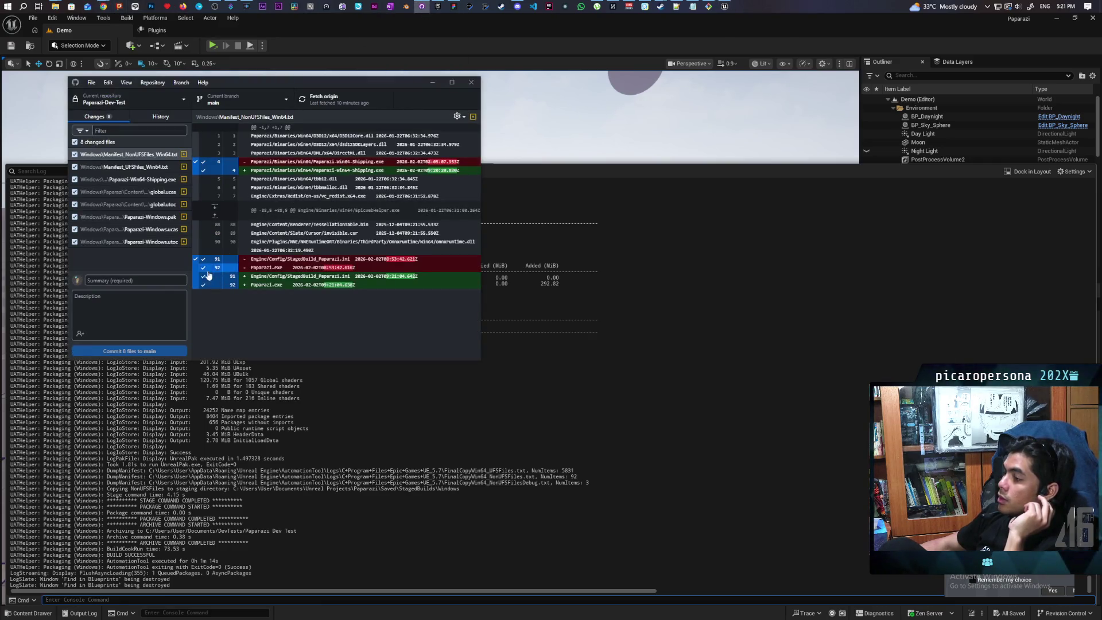
{"action": "left_click", "coordinate": [137, 281]}
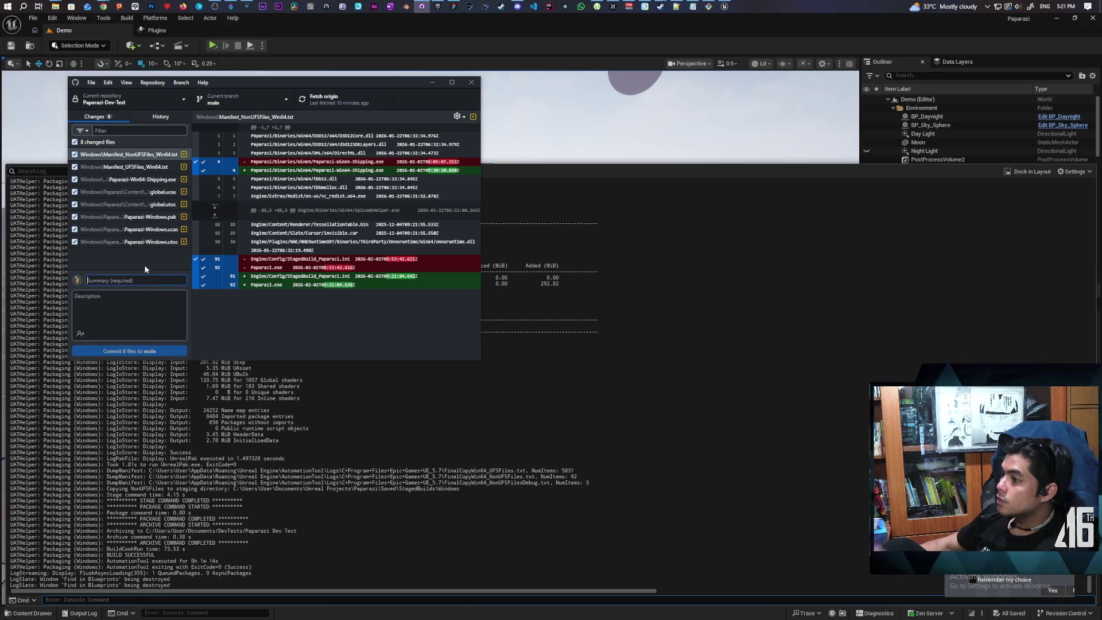
{"action": "type", "text": "new build"}
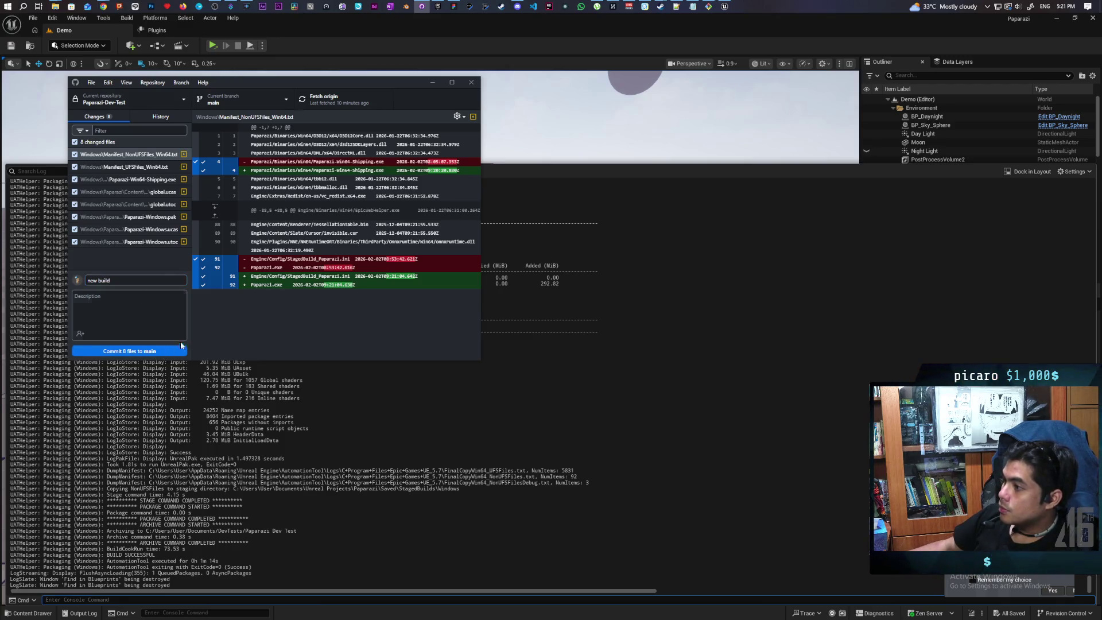
{"action": "left_click", "coordinate": [178, 347]}
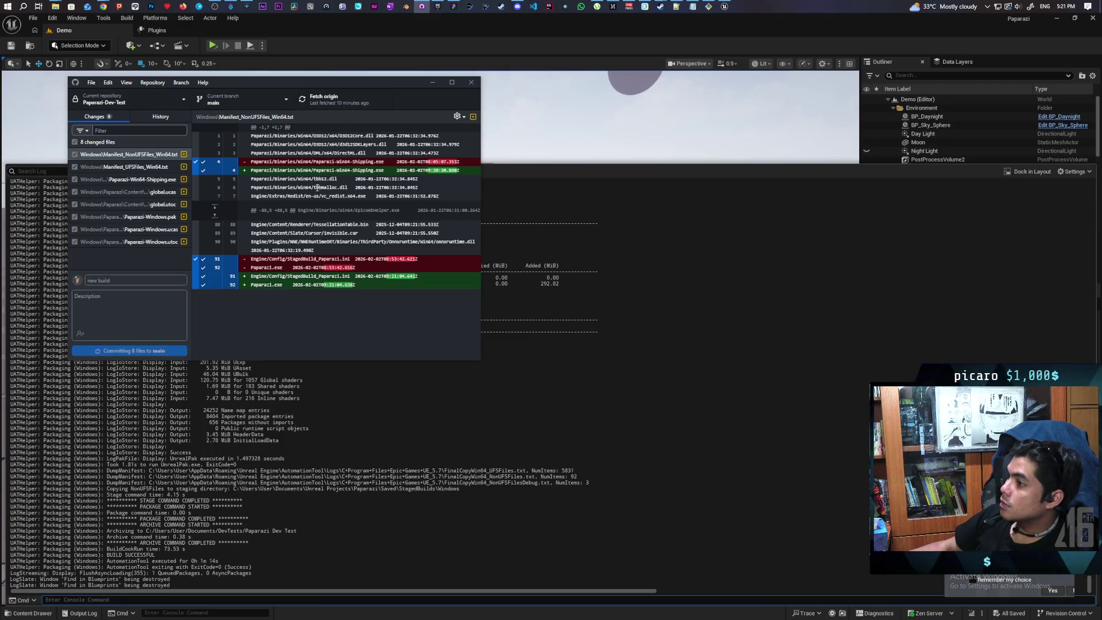
{"action": "left_click", "coordinate": [344, 104]}
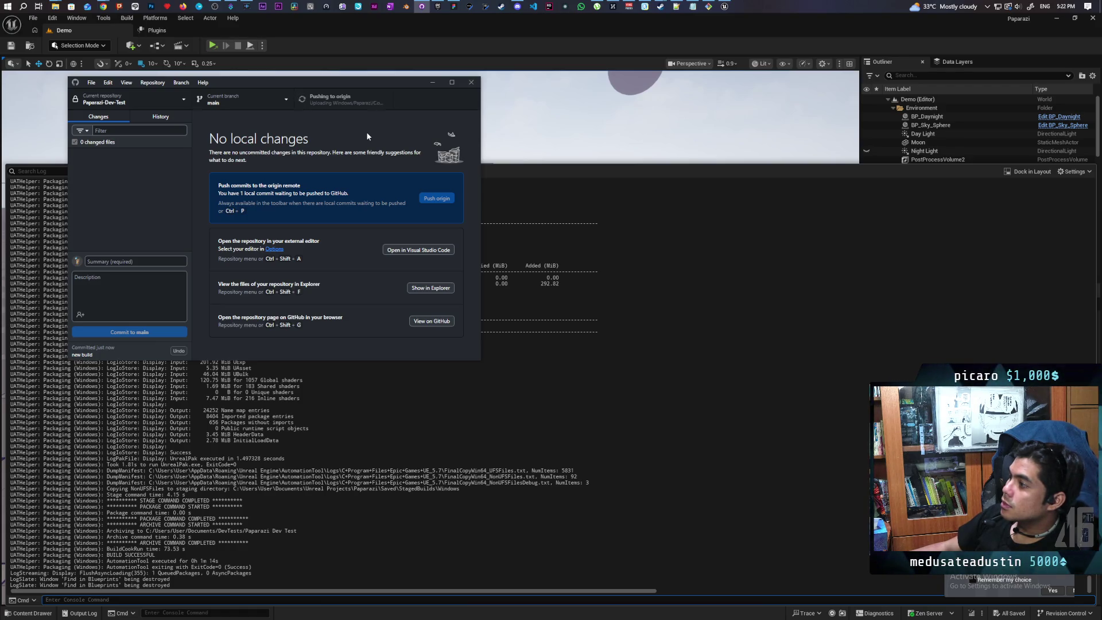
{"action": "left_click", "coordinate": [438, 292]}
Step: Launch Paparazi.exe from the build's Windows folder and exit it from the game menu
{"action": "left_click", "coordinate": [672, 207]}
{"action": "double_click", "coordinate": [672, 207]}
{"action": "double_click", "coordinate": [669, 232]}
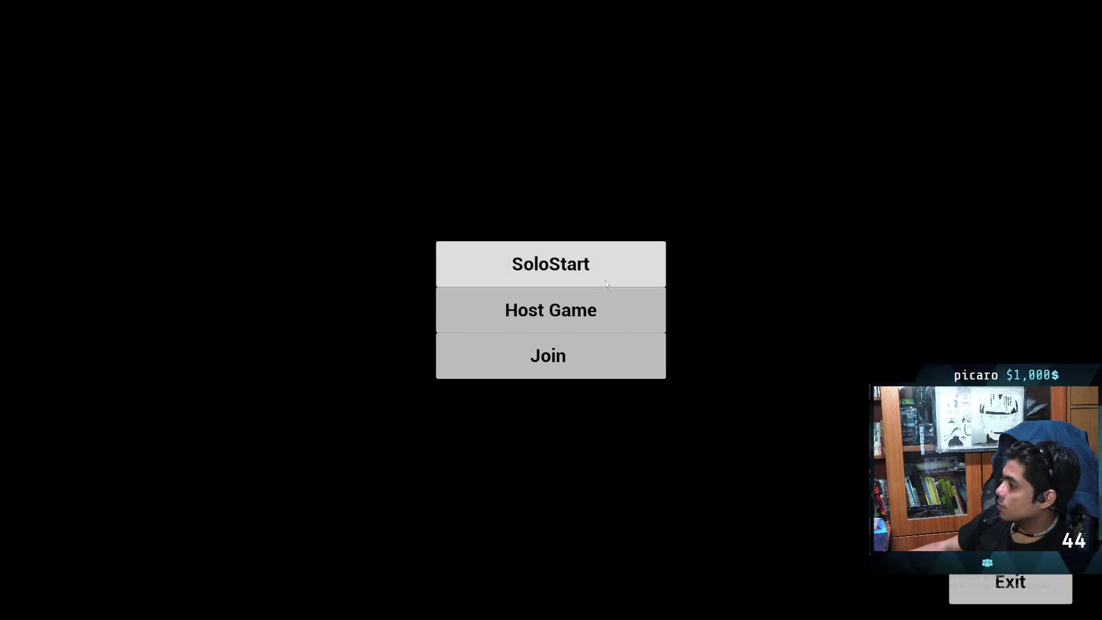
{"action": "left_click", "coordinate": [1016, 586]}
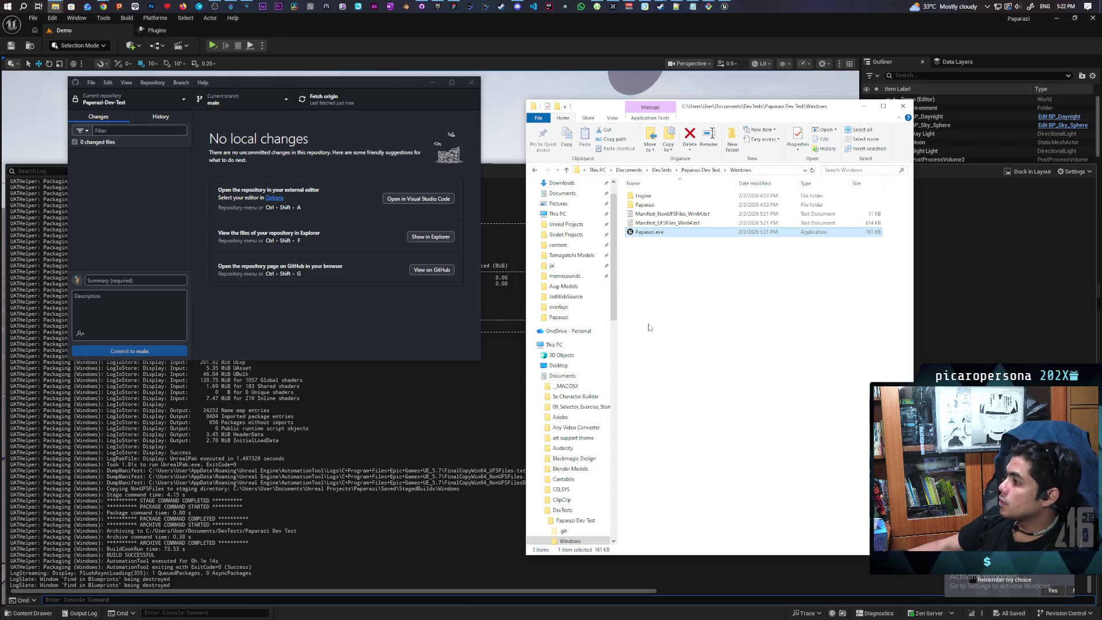
Step: Copy steam_appid.txt from the Paparazi project folder into the build's Windows folder
{"action": "left_click", "coordinate": [55, 7]}
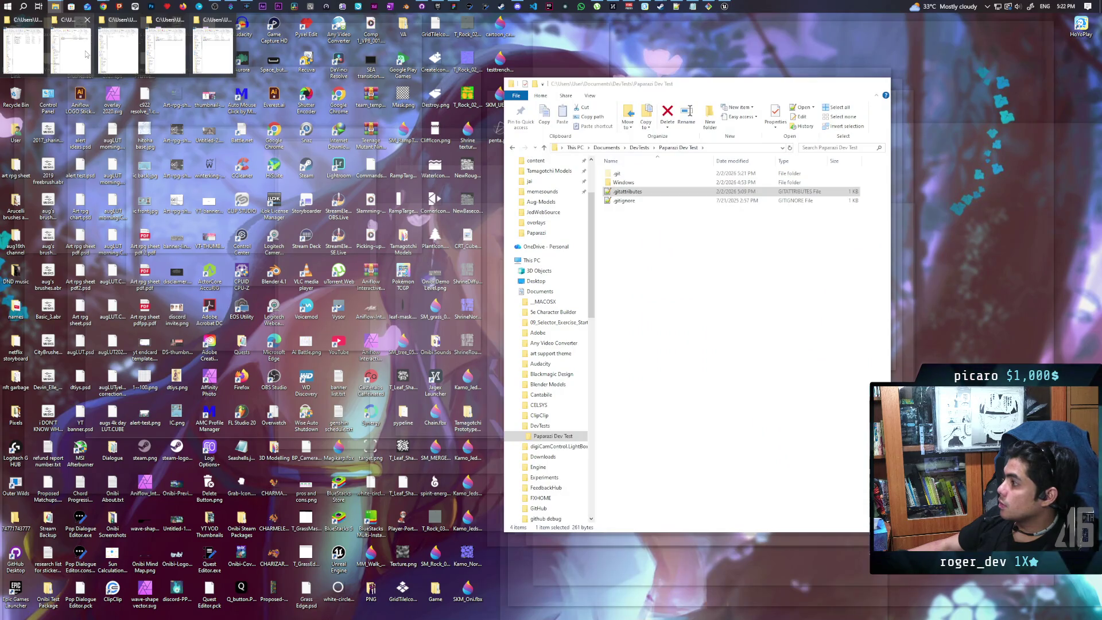
{"action": "left_click", "coordinate": [30, 55]}
{"action": "left_click", "coordinate": [666, 171]}
{"action": "left_click_drag", "start_coordinate": [631, 107], "coordinate": [407, 103]}
{"action": "left_click", "coordinate": [402, 347]}
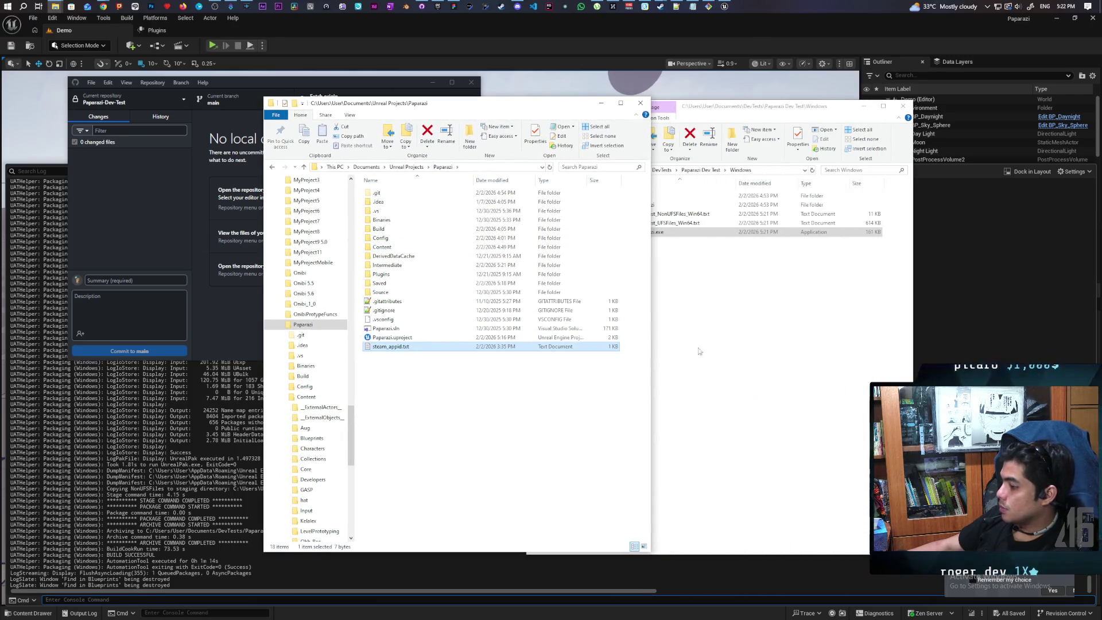
{"action": "left_click", "coordinate": [724, 309]}
{"action": "key", "text": "ctrl+v"}
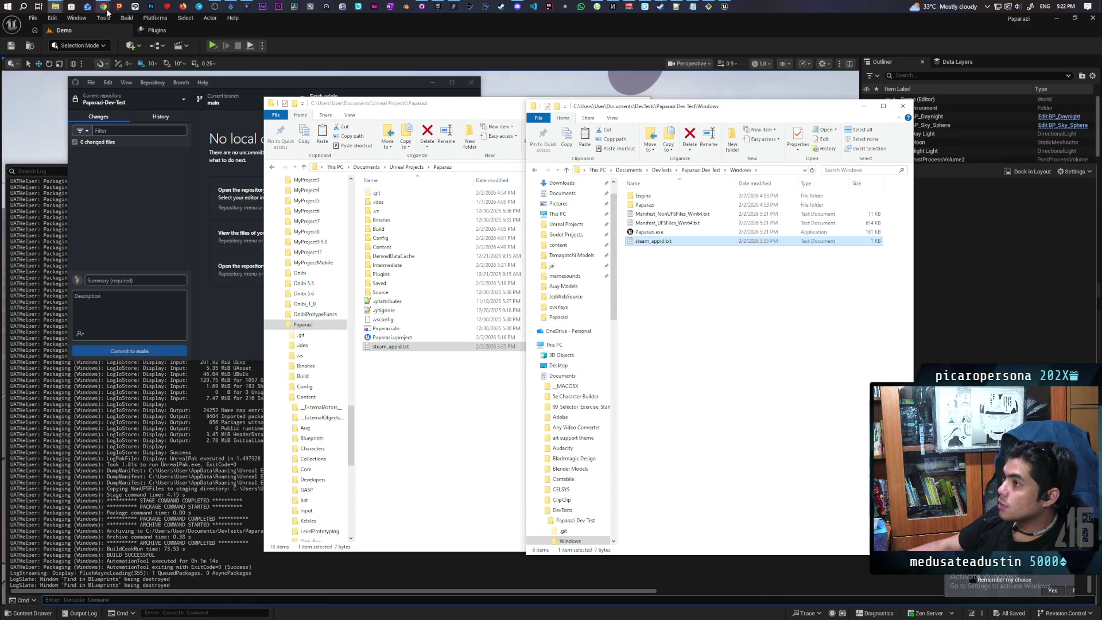
{"action": "mouse_move", "coordinate": [105, 8]}
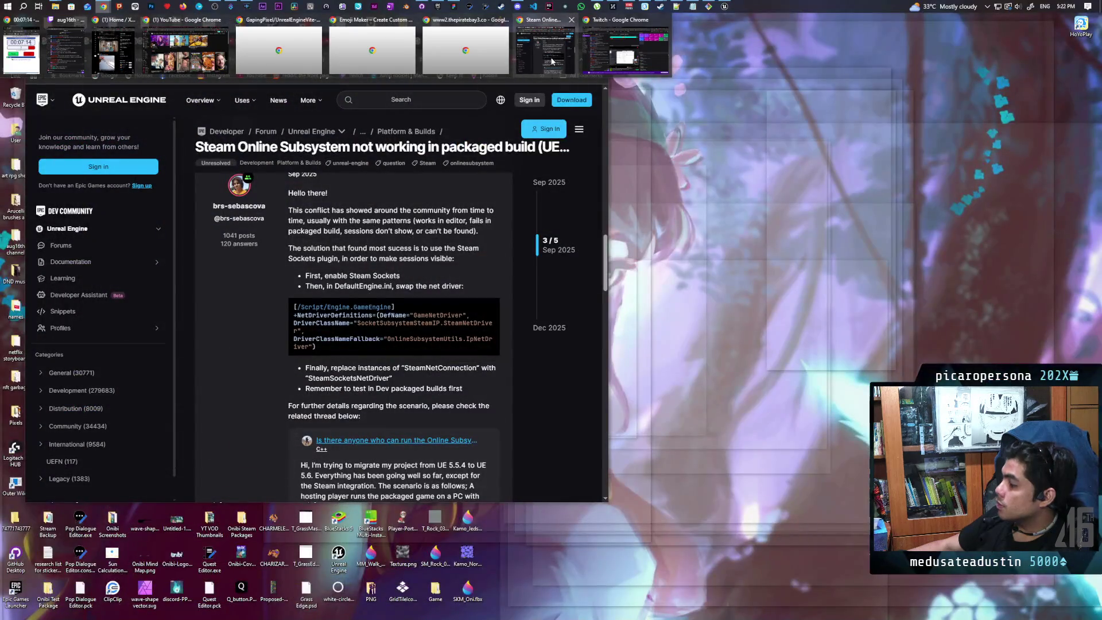
{"action": "left_click", "coordinate": [552, 61]}
Step: Maximize the Steam Online Subsystem forum thread, read its original post, then minimize Chrome
{"action": "double_click", "coordinate": [529, 42]}
{"action": "scroll", "coordinate": [545, 212], "scroll_direction": "up", "scroll_amount": 10}
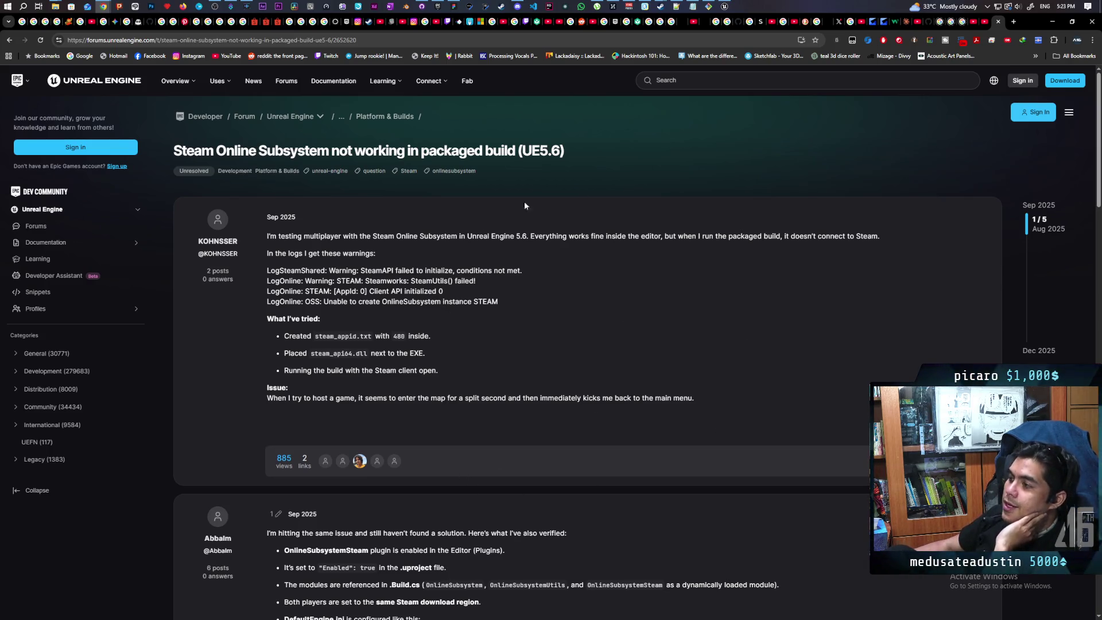
{"action": "left_click", "coordinate": [1050, 24]}
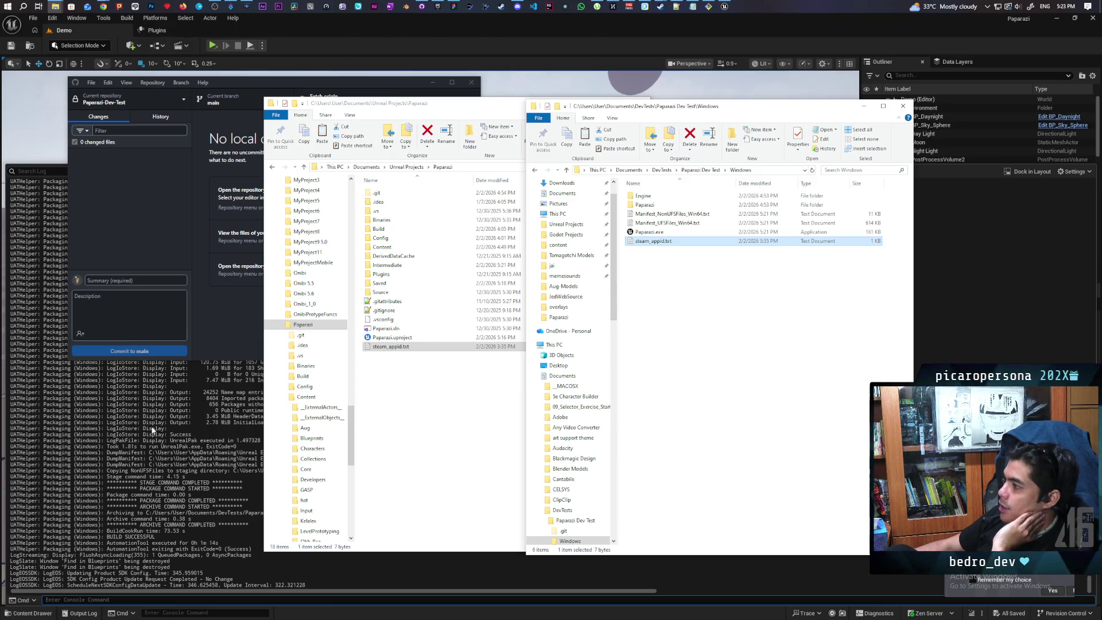
Step: Relaunch the packaged Paparazi.exe, exit it, and return to the Unreal editor's Demo level
{"action": "double_click", "coordinate": [648, 232]}
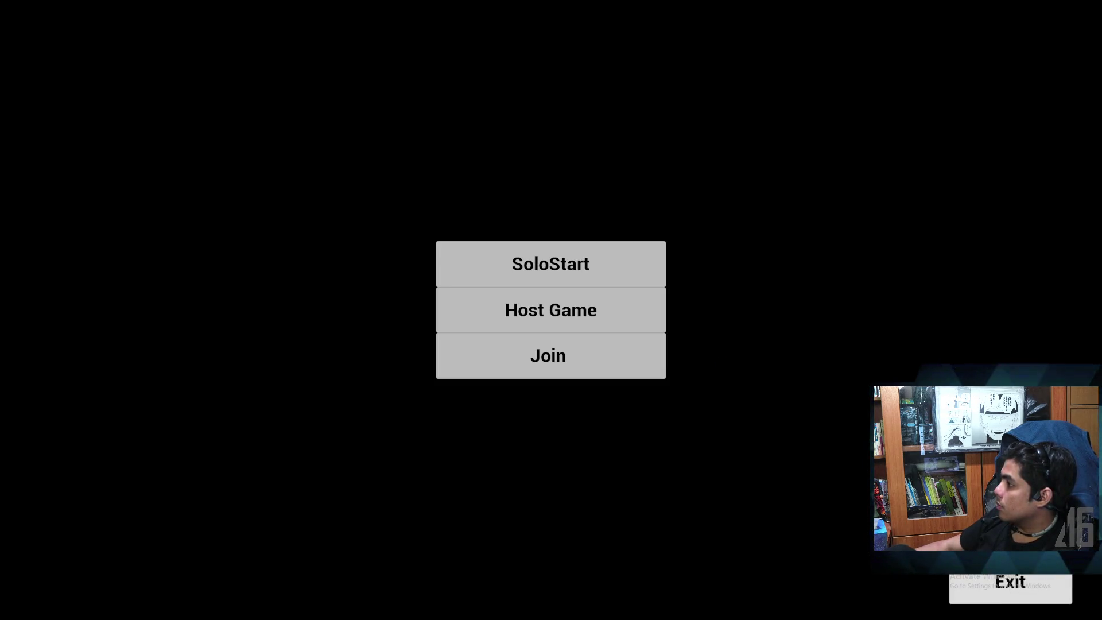
{"action": "left_click", "coordinate": [1010, 583]}
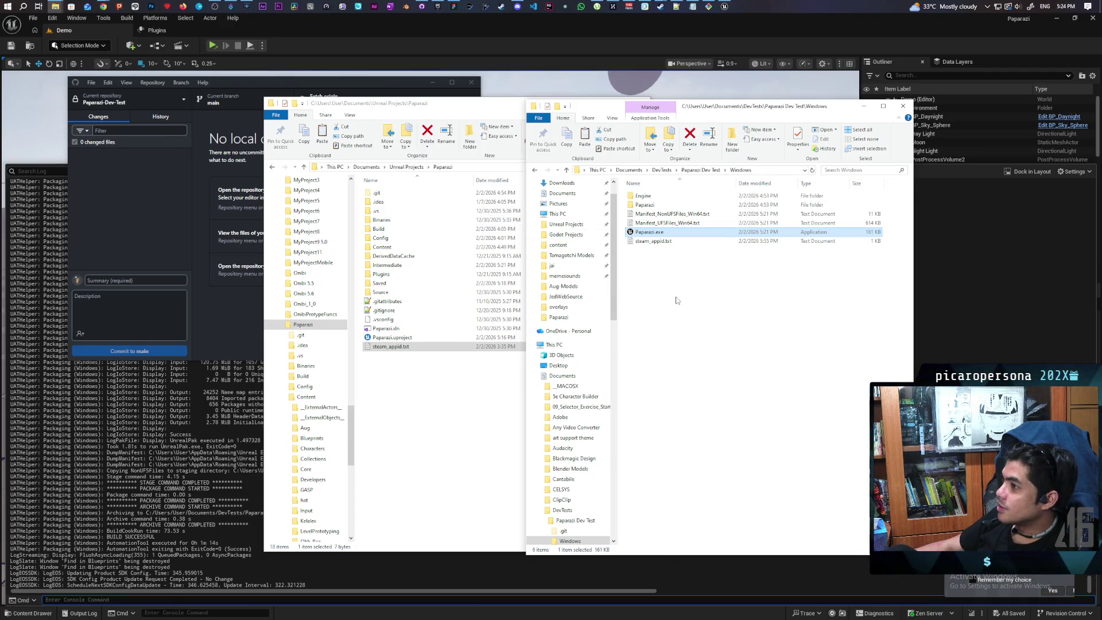
{"action": "left_click", "coordinate": [321, 47]}
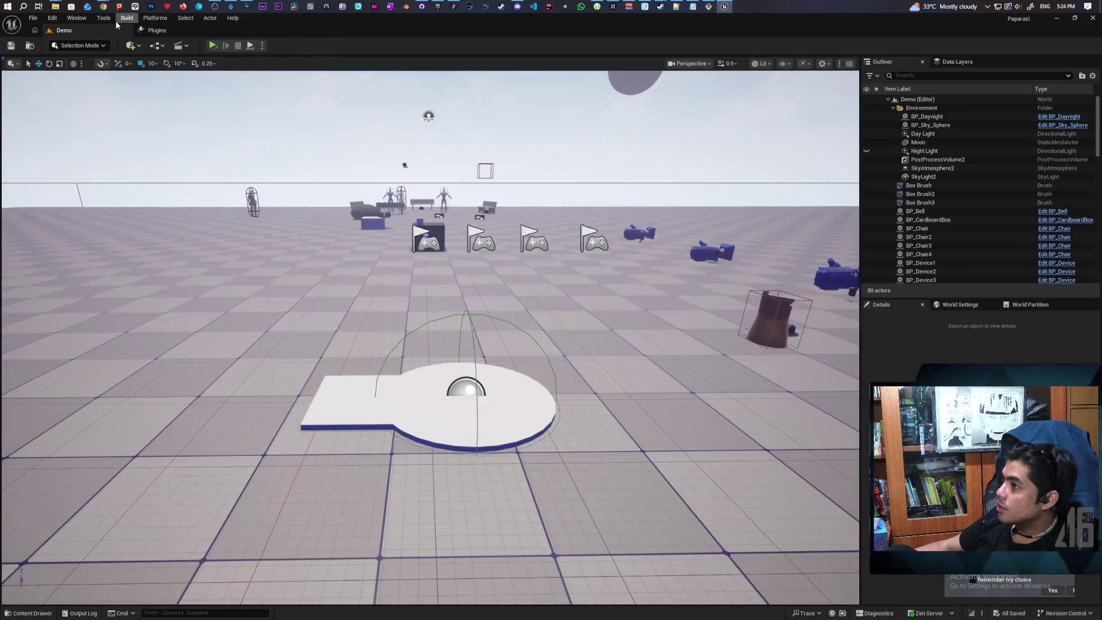
Step: Choose the packaging build configuration from the Platforms menu
{"action": "left_click", "coordinate": [155, 18]}
{"action": "mouse_move", "coordinate": [229, 100]}
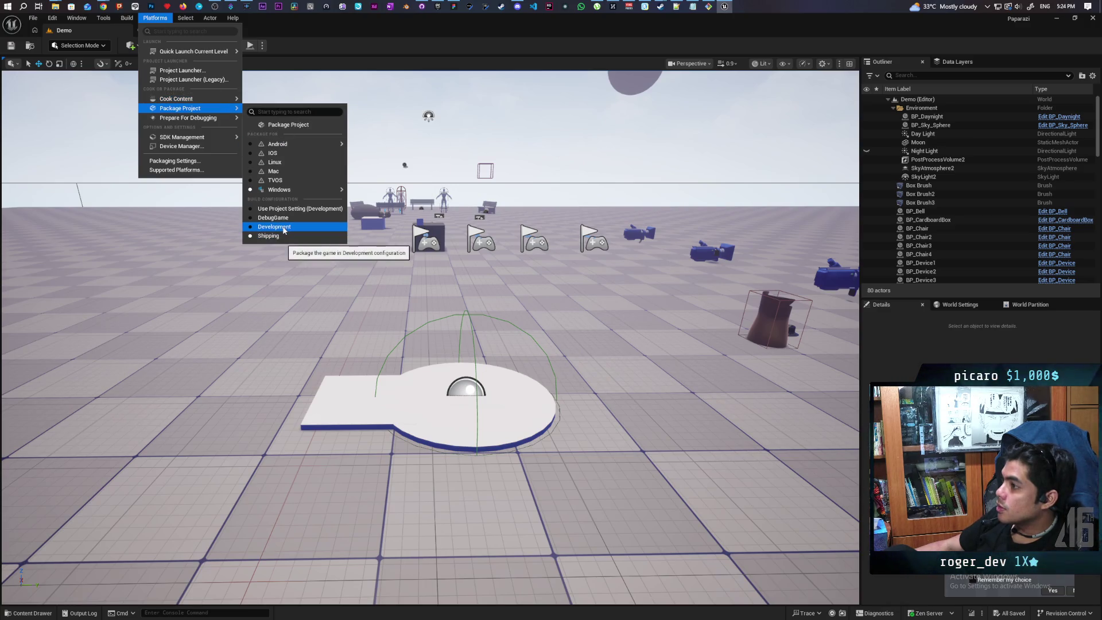
{"action": "left_click", "coordinate": [281, 208]}
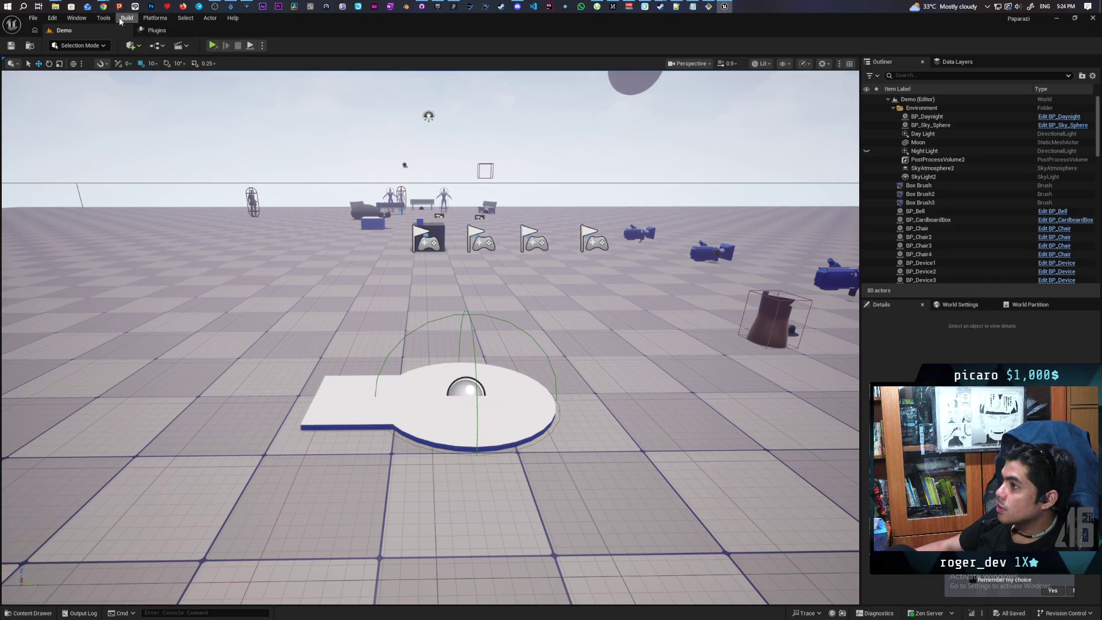
Step: Package the project for Windows into the Paparazi Dev Test folder
{"action": "left_click", "coordinate": [155, 17]}
{"action": "mouse_move", "coordinate": [229, 109]}
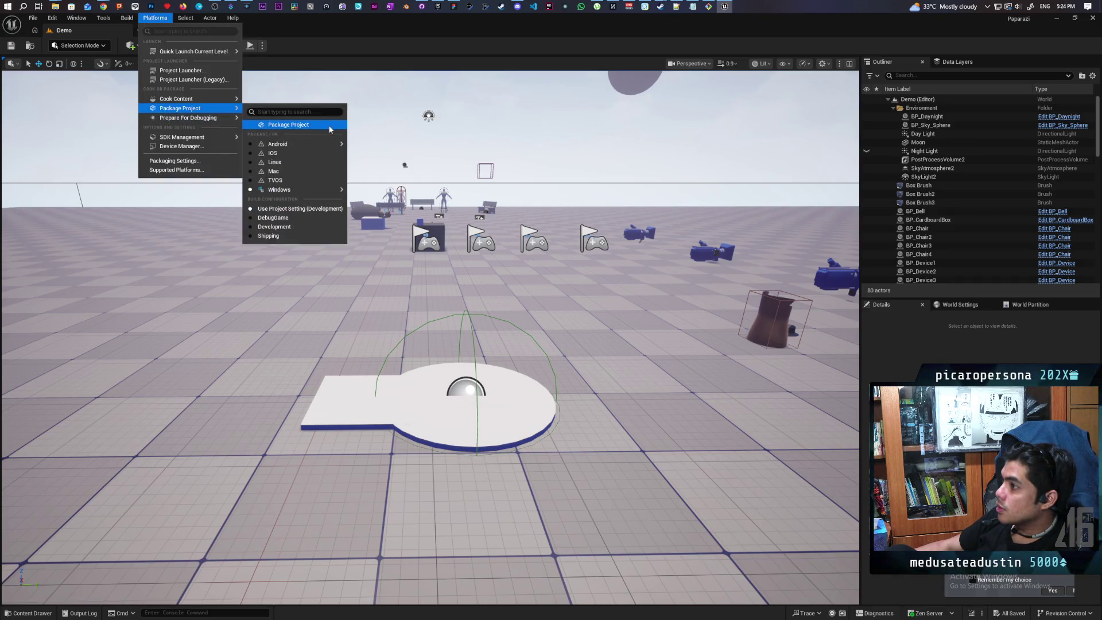
{"action": "left_click", "coordinate": [330, 127]}
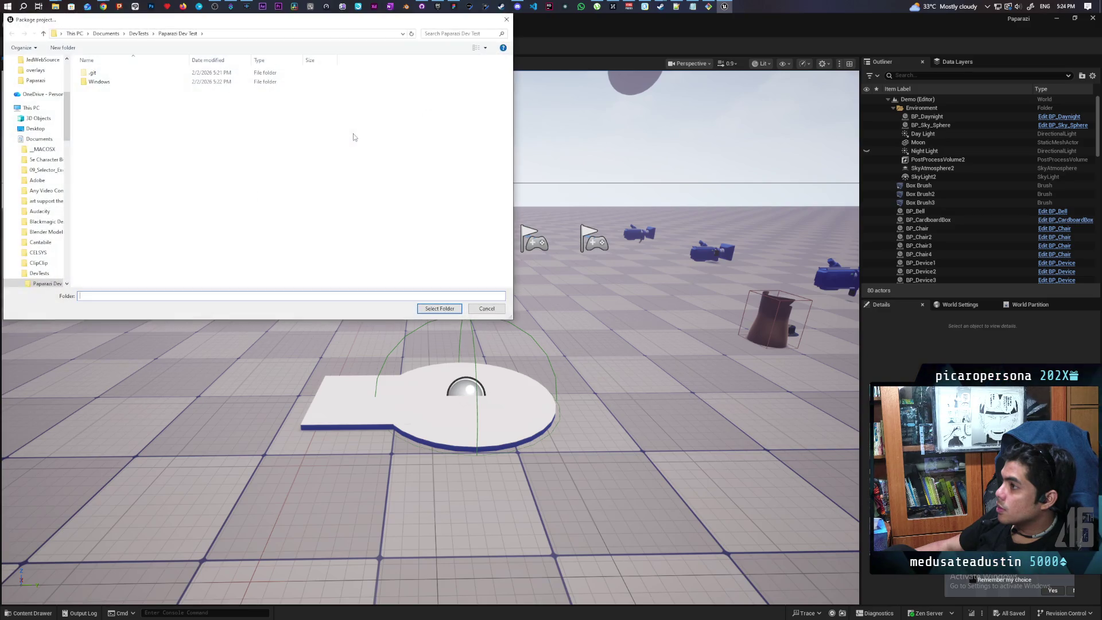
{"action": "left_click", "coordinate": [439, 308]}
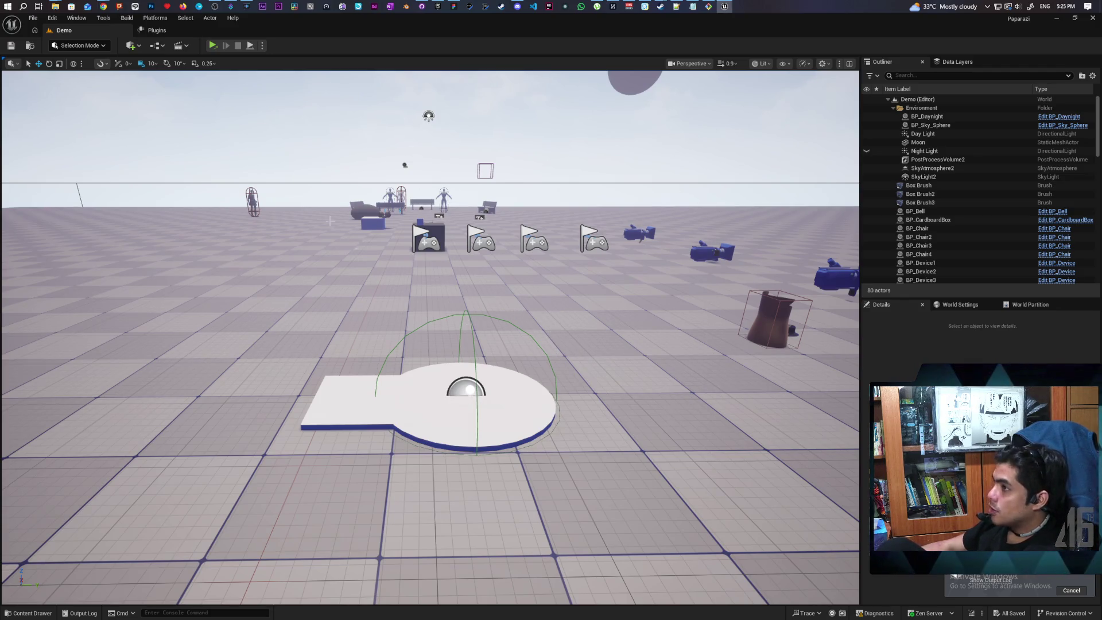
{"action": "mouse_move", "coordinate": [56, 8]}
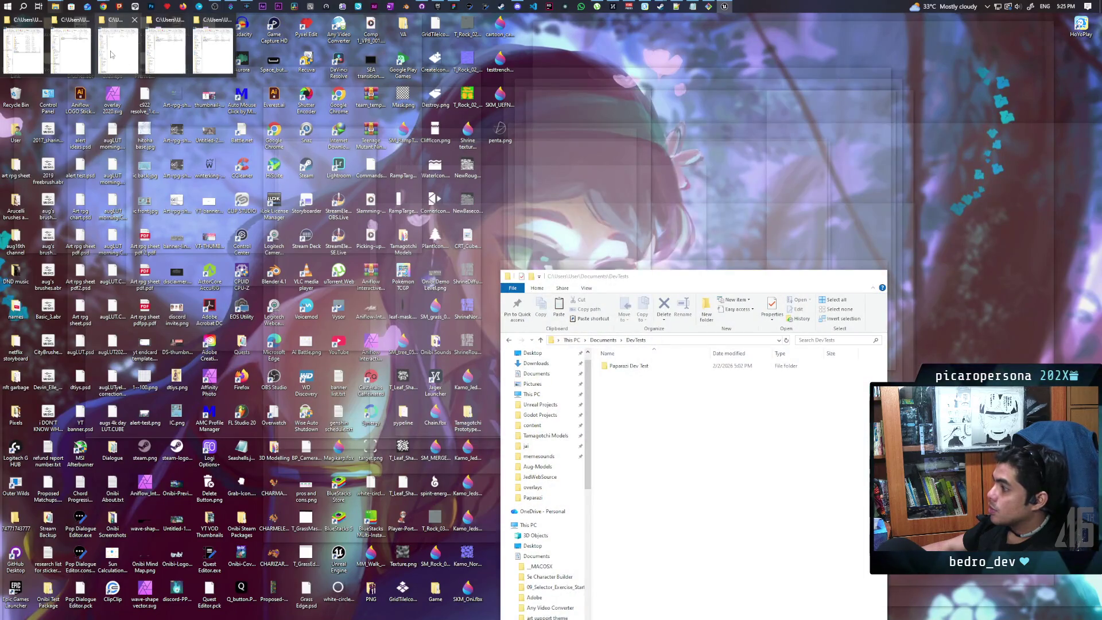
Step: Close the three extra File Explorer windows, keeping the build's window
{"action": "left_click", "coordinate": [88, 21]}
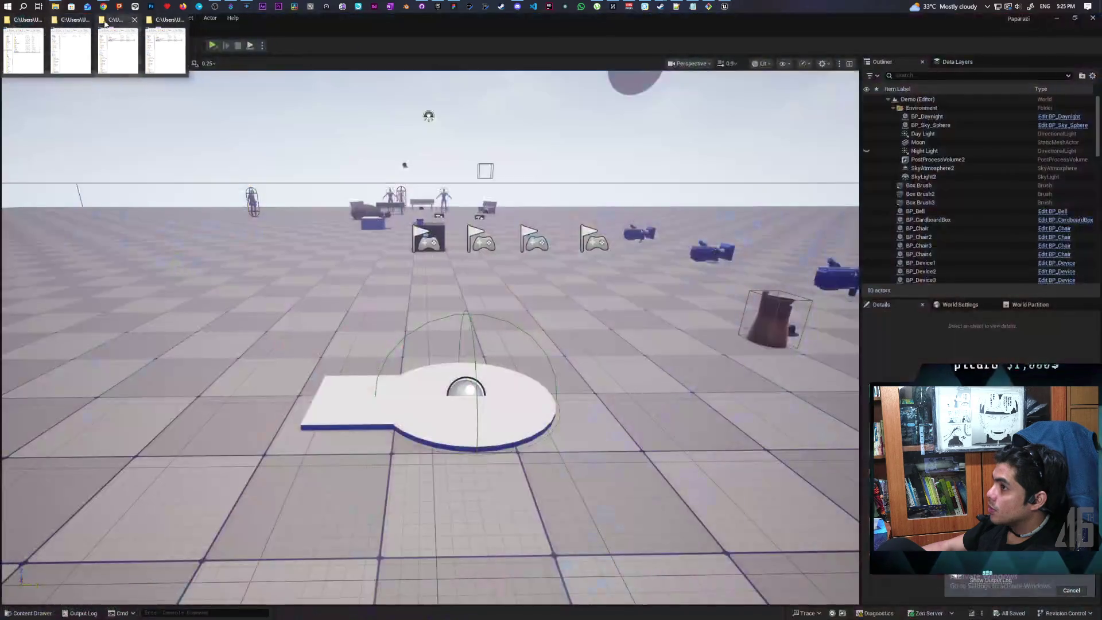
{"action": "left_click", "coordinate": [88, 21]}
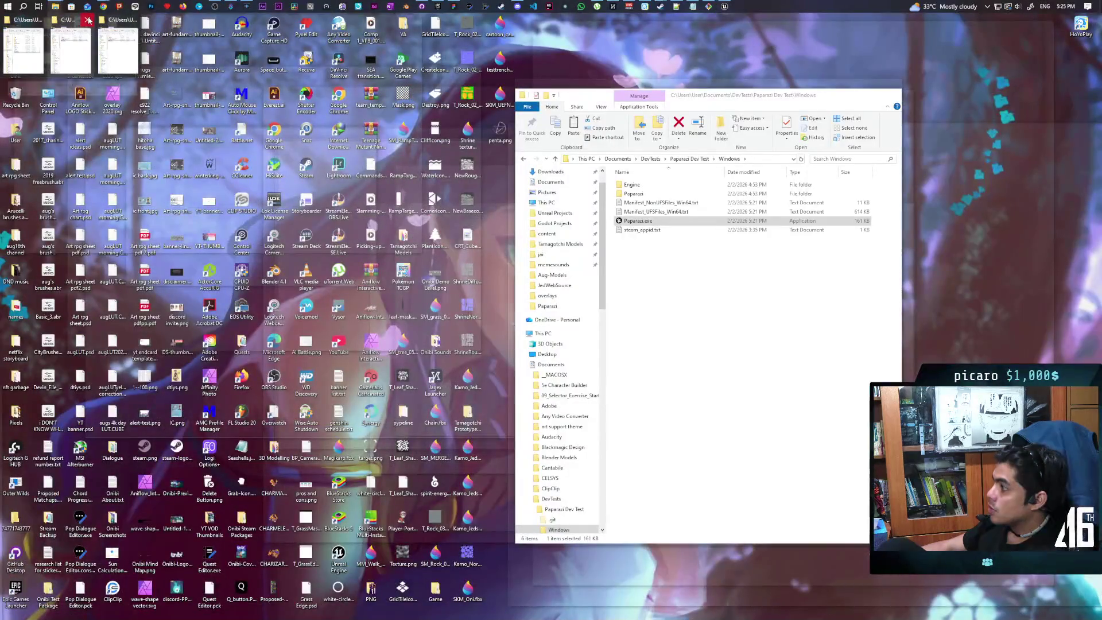
{"action": "left_click", "coordinate": [87, 21]}
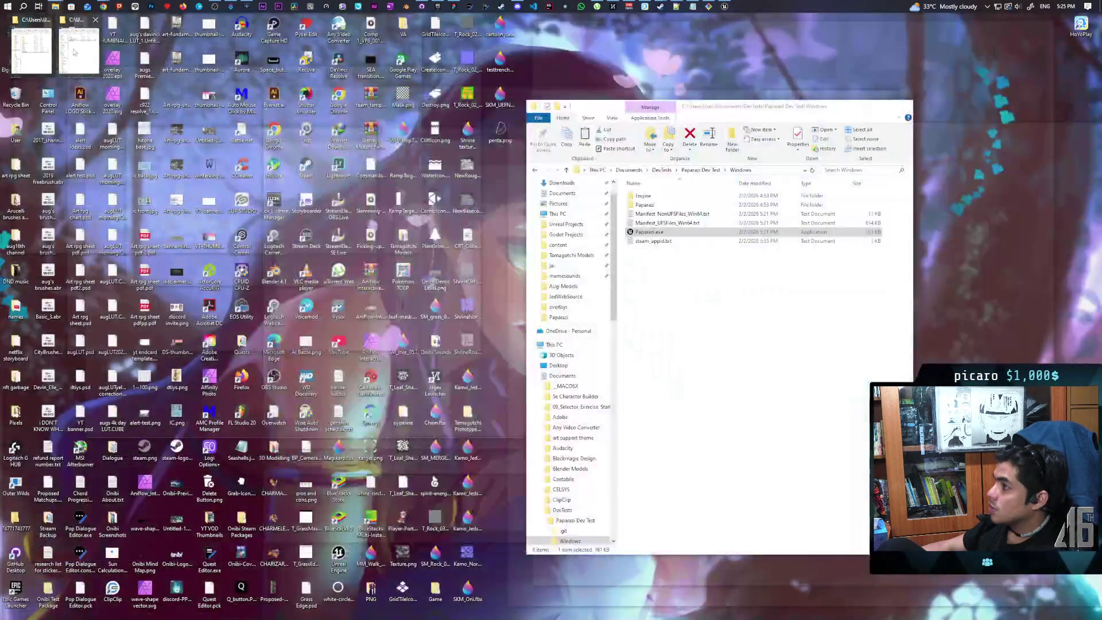
{"action": "left_click", "coordinate": [74, 52]}
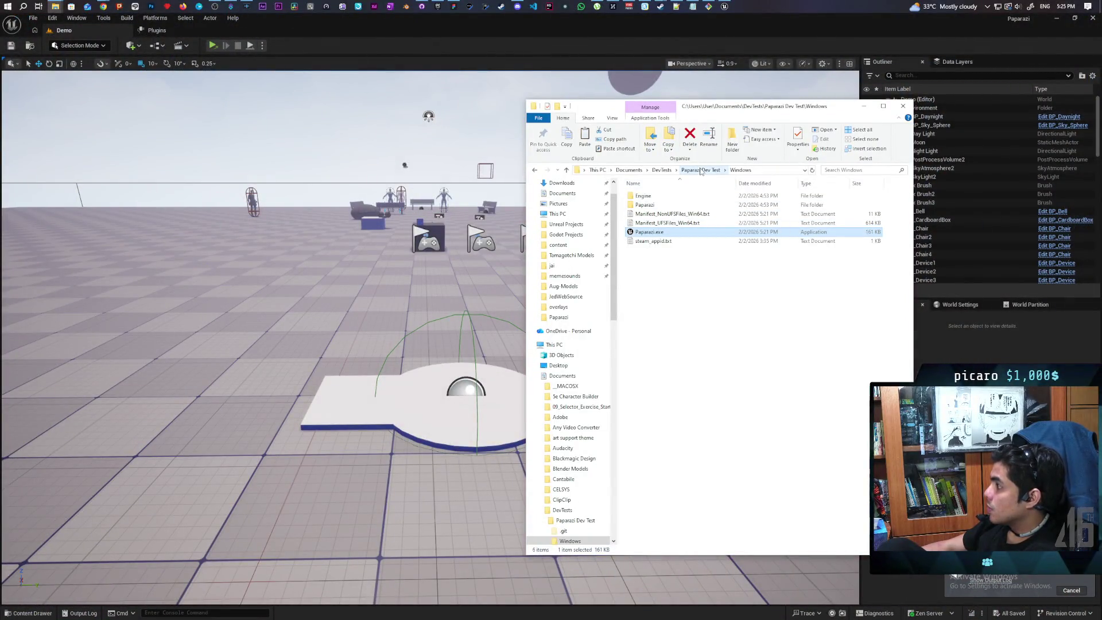
Step: Open the Paparazi Dev Test Windows build folder, listing Paparazi.exe and steam_appid.txt, beside the project folder
{"action": "left_click", "coordinate": [663, 171]}
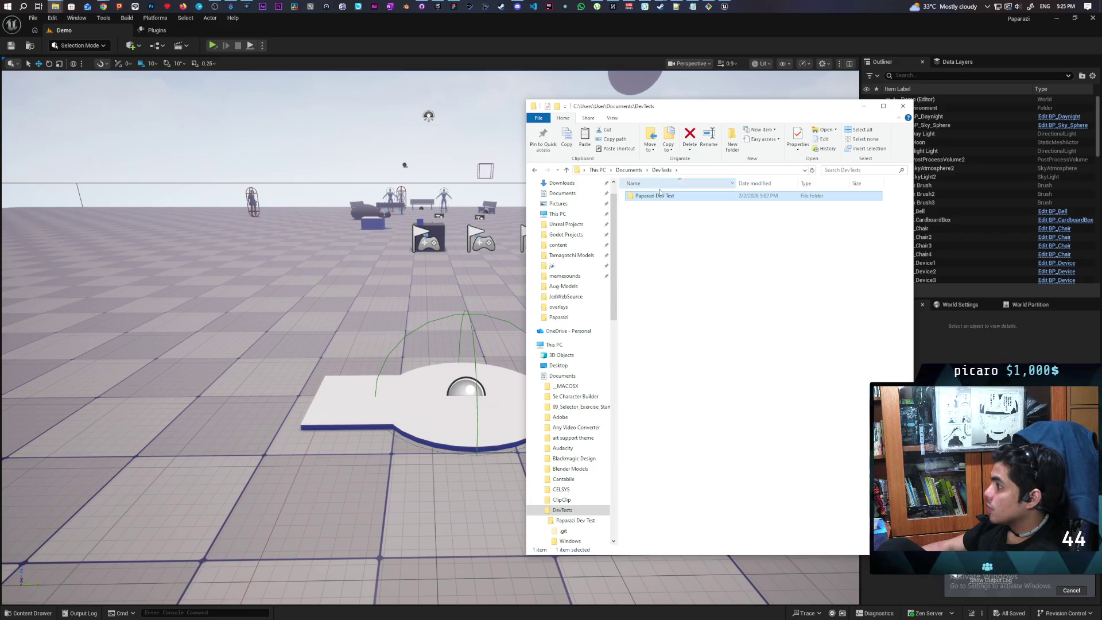
{"action": "double_click", "coordinate": [659, 196]}
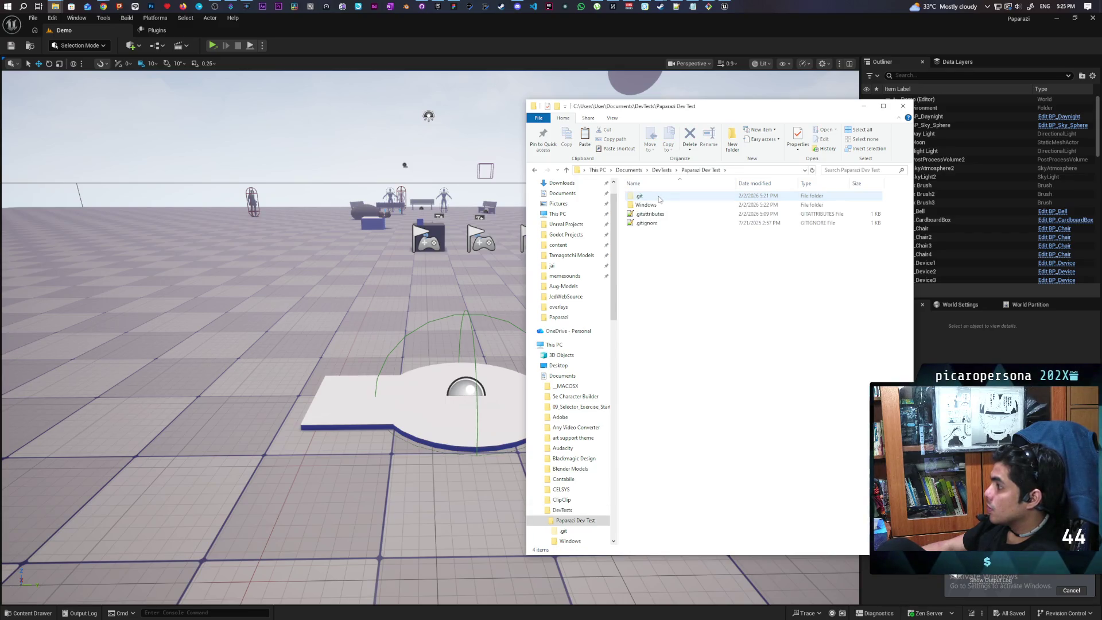
{"action": "double_click", "coordinate": [646, 205]}
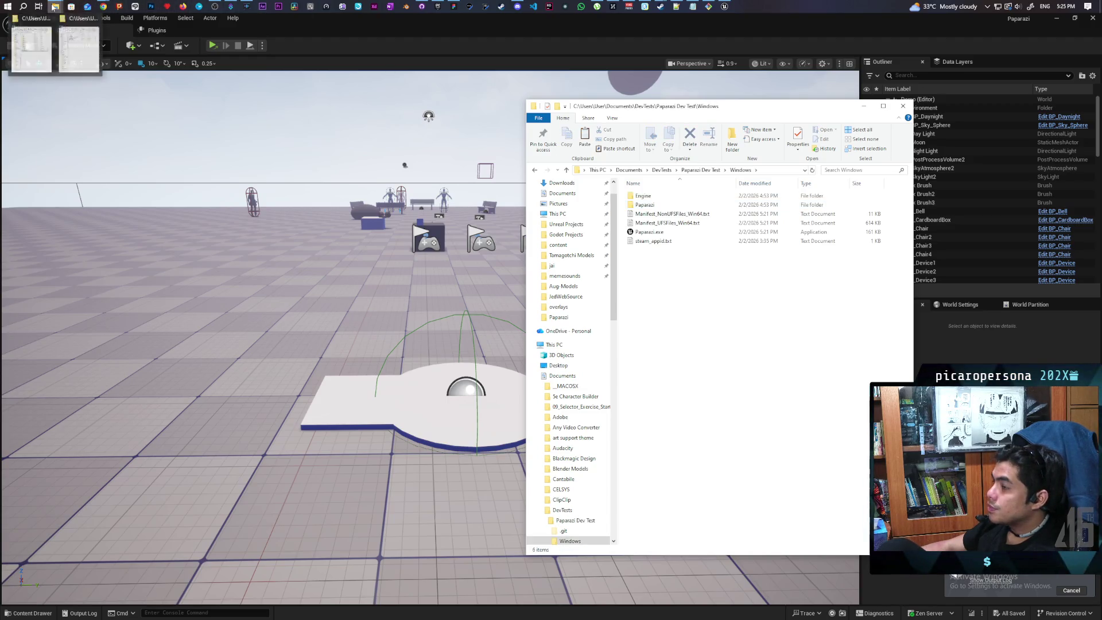
{"action": "left_click", "coordinate": [36, 50]}
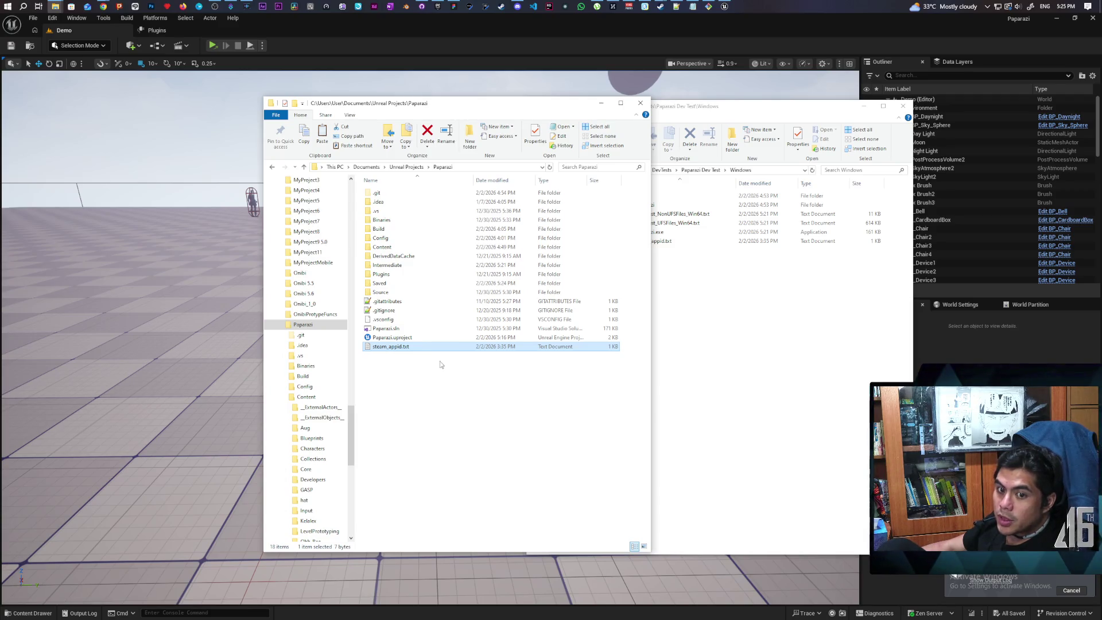
{"action": "left_click", "coordinate": [740, 350]}
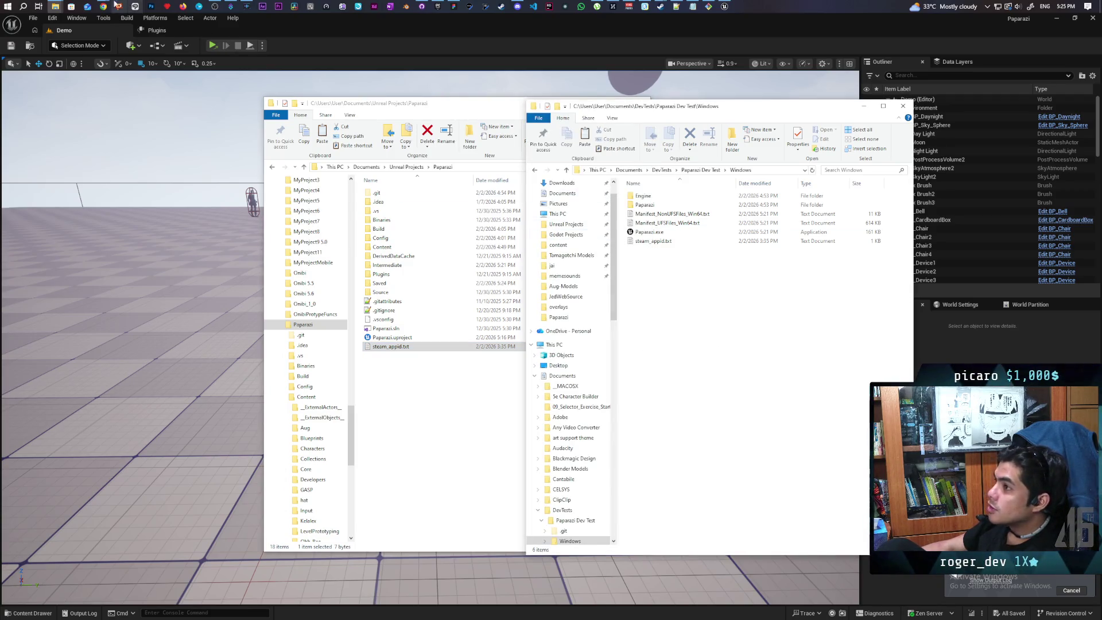
{"action": "mouse_move", "coordinate": [104, 4]}
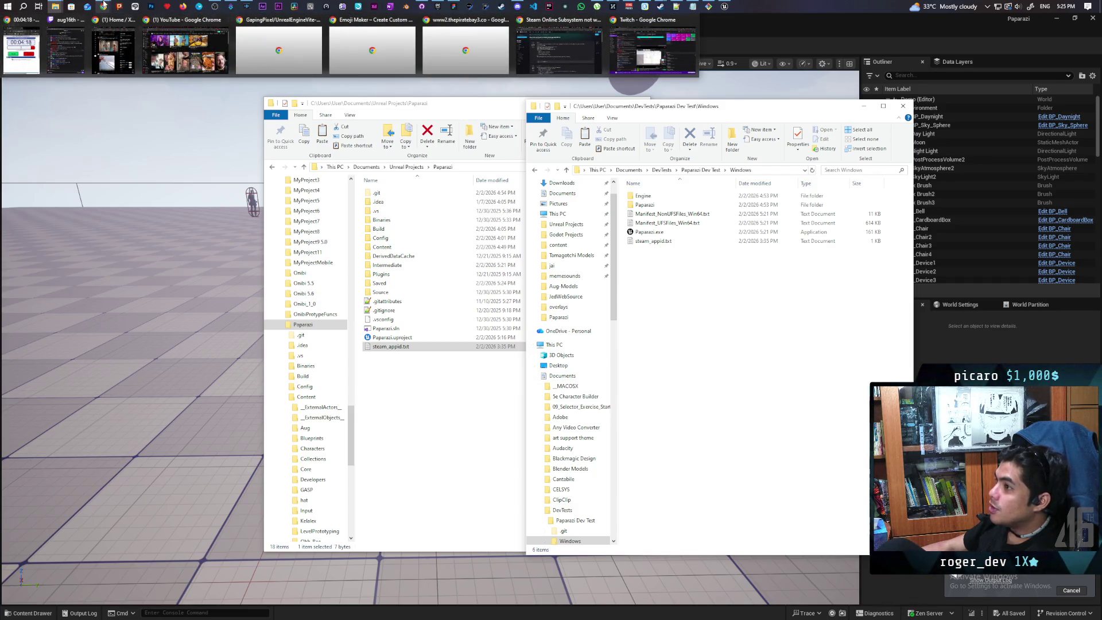
{"action": "left_click", "coordinate": [639, 46]}
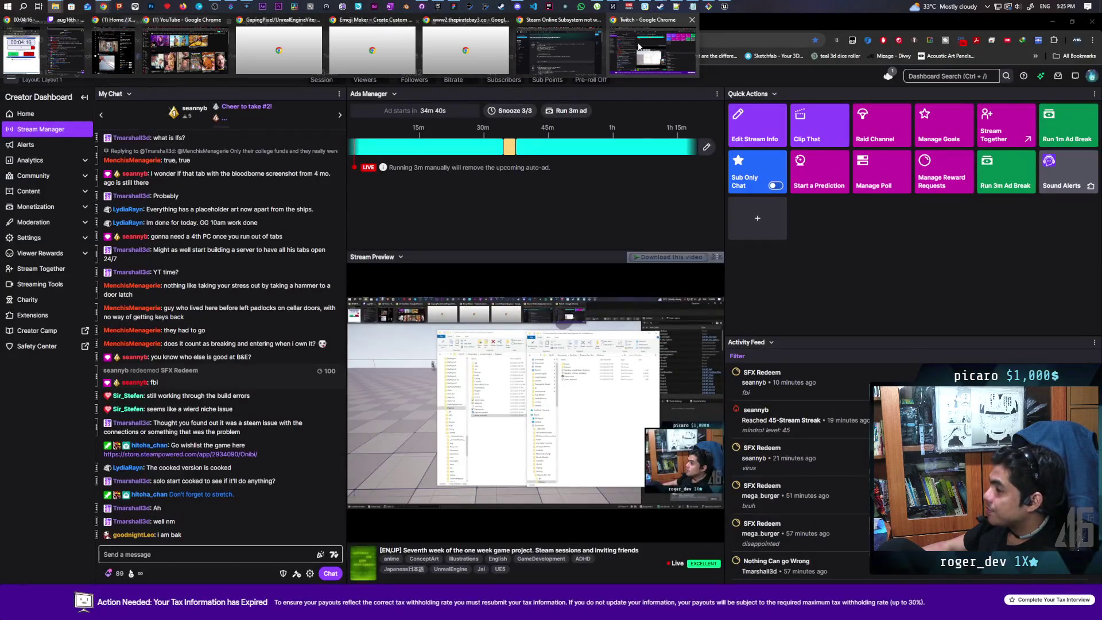
Step: Review the Steam Online Subsystem packaged-build forum thread, then minimize Chrome
{"action": "left_click", "coordinate": [592, 45]}
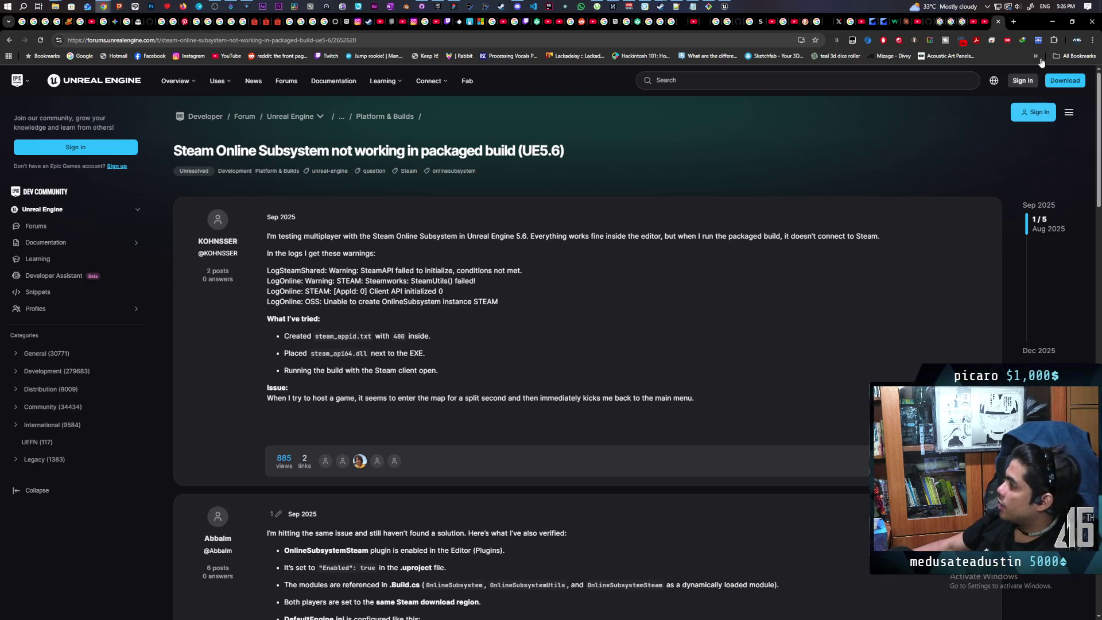
{"action": "left_click", "coordinate": [1052, 22]}
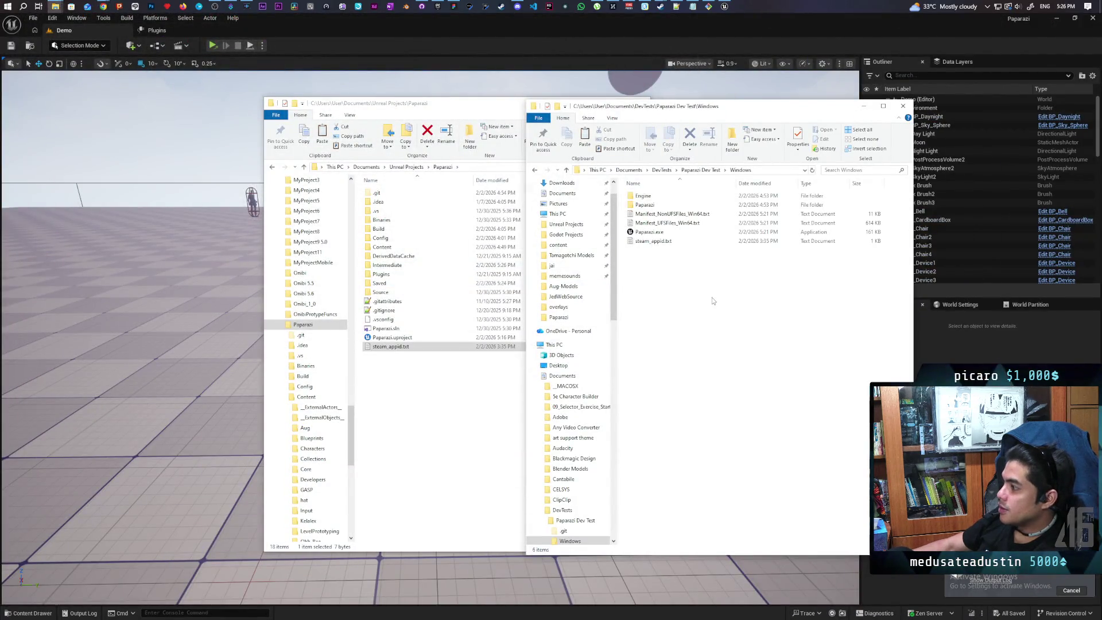
Step: Play the level standalone, check the Steam overlay and pause menu, then close the game
{"action": "left_click", "coordinate": [216, 46]}
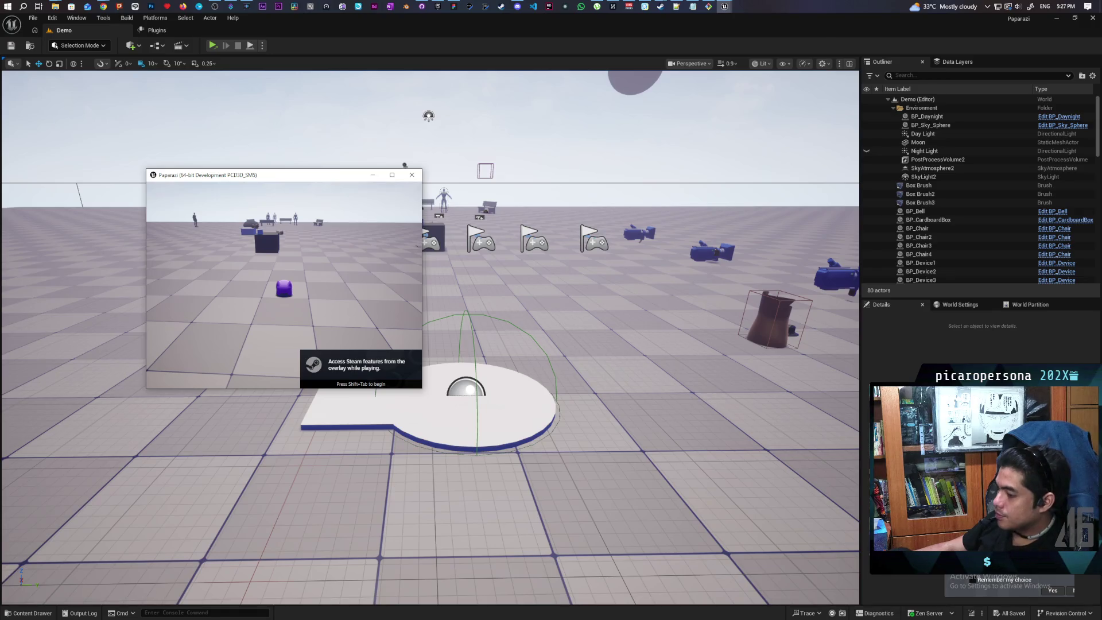
{"action": "key", "text": "shift+Tab"}
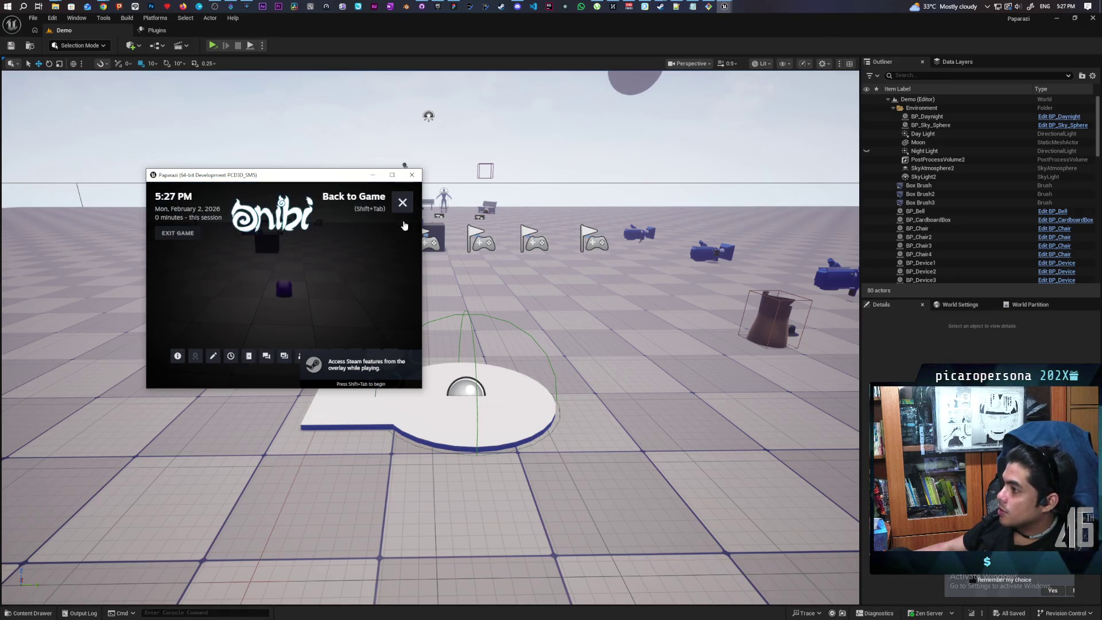
{"action": "left_click", "coordinate": [402, 202]}
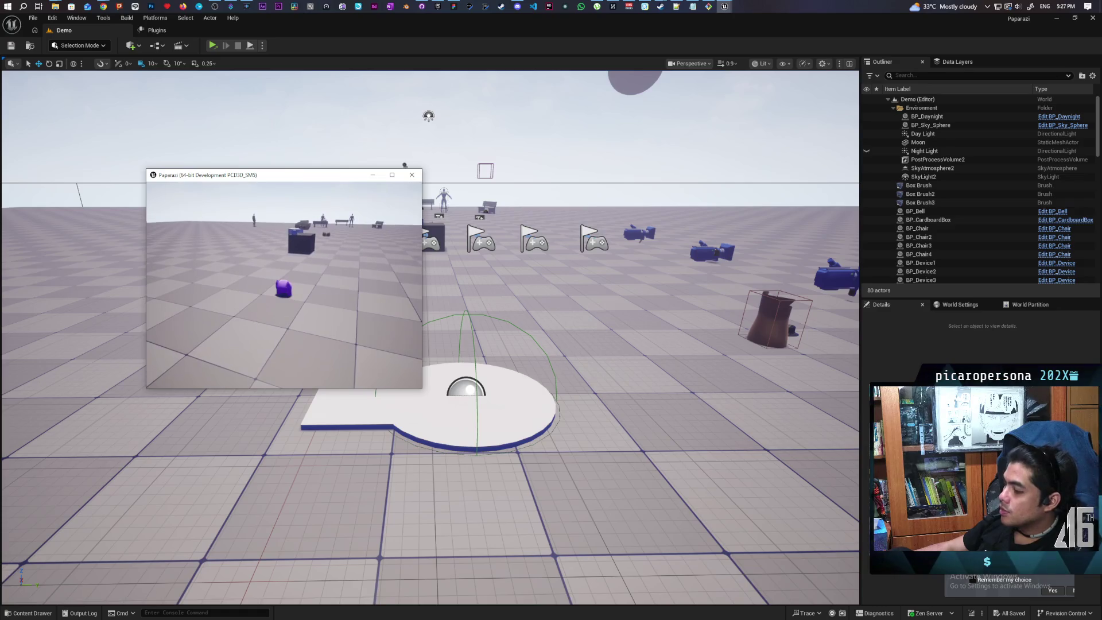
{"action": "key", "text": "Escape"}
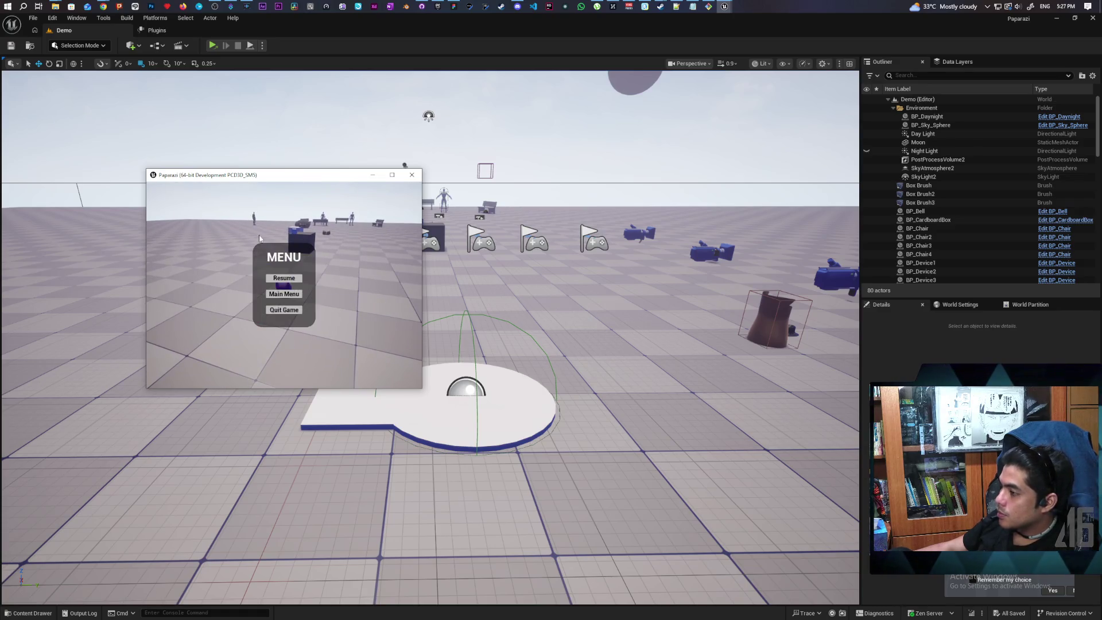
{"action": "key", "text": "Escape"}
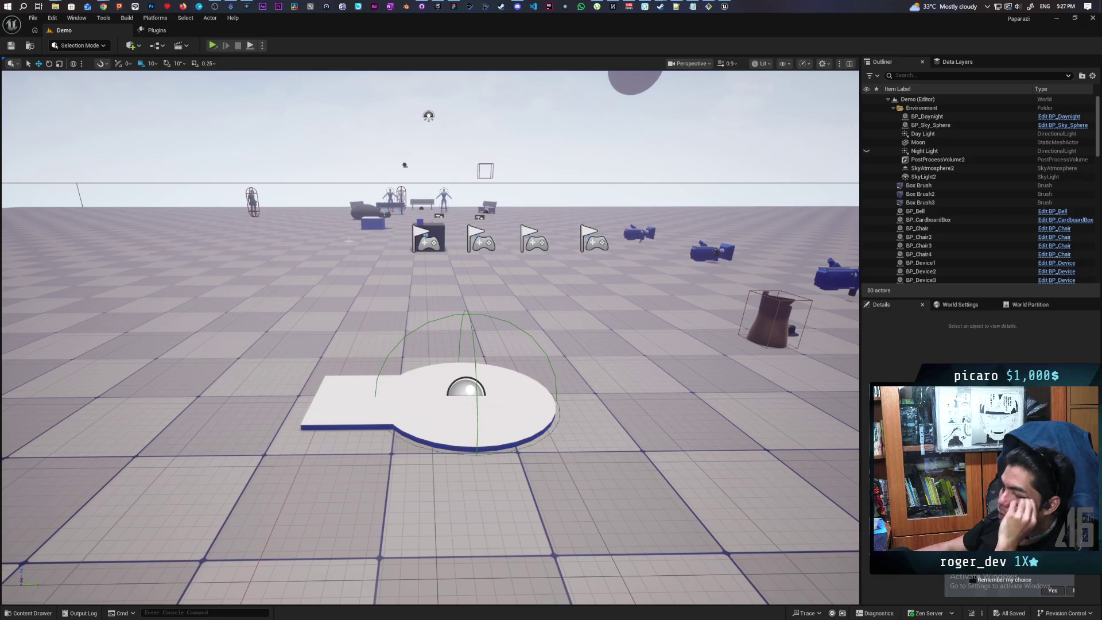
{"action": "mouse_move", "coordinate": [55, 6]}
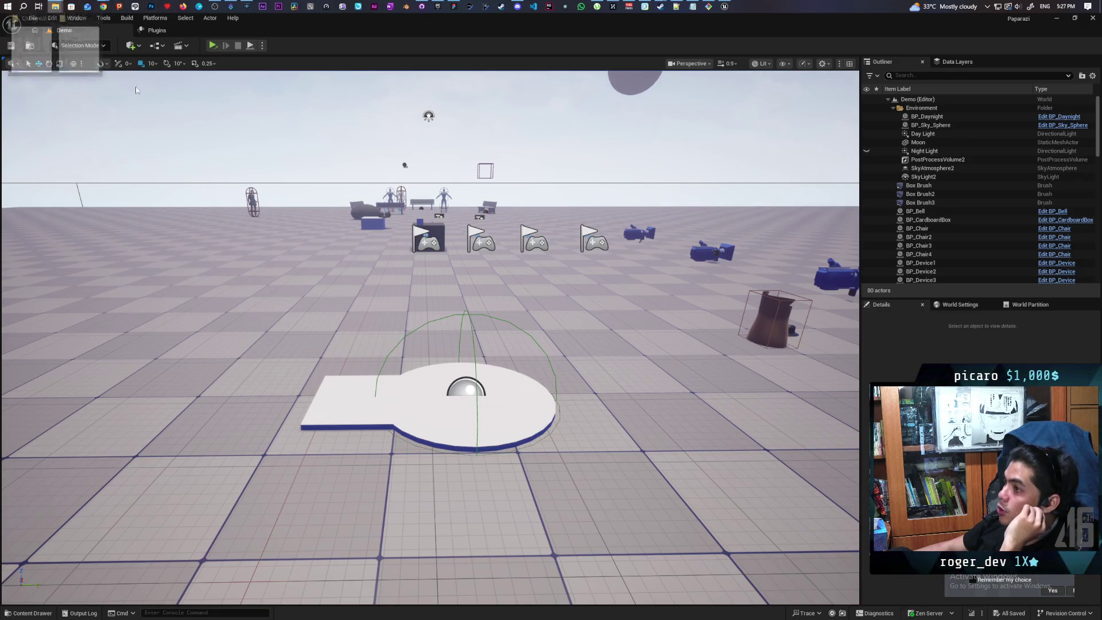
{"action": "left_click", "coordinate": [56, 46]}
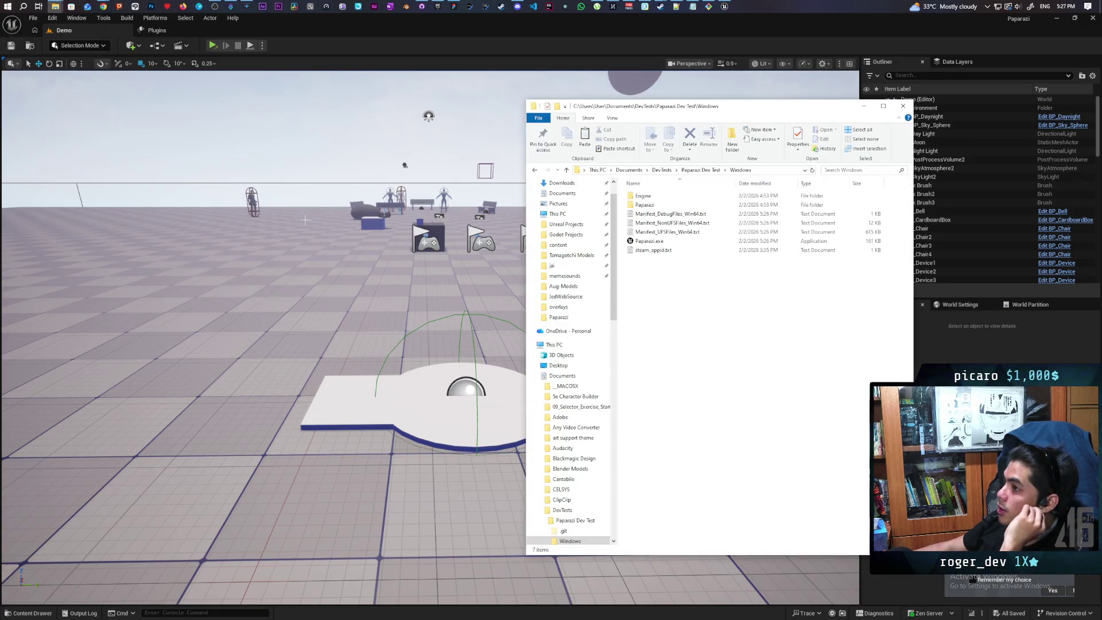
Step: Run packaged Paparazi.exe, allow firewall access, toggle the Steam overlay, and quit with Alt+F4
{"action": "double_click", "coordinate": [654, 241]}
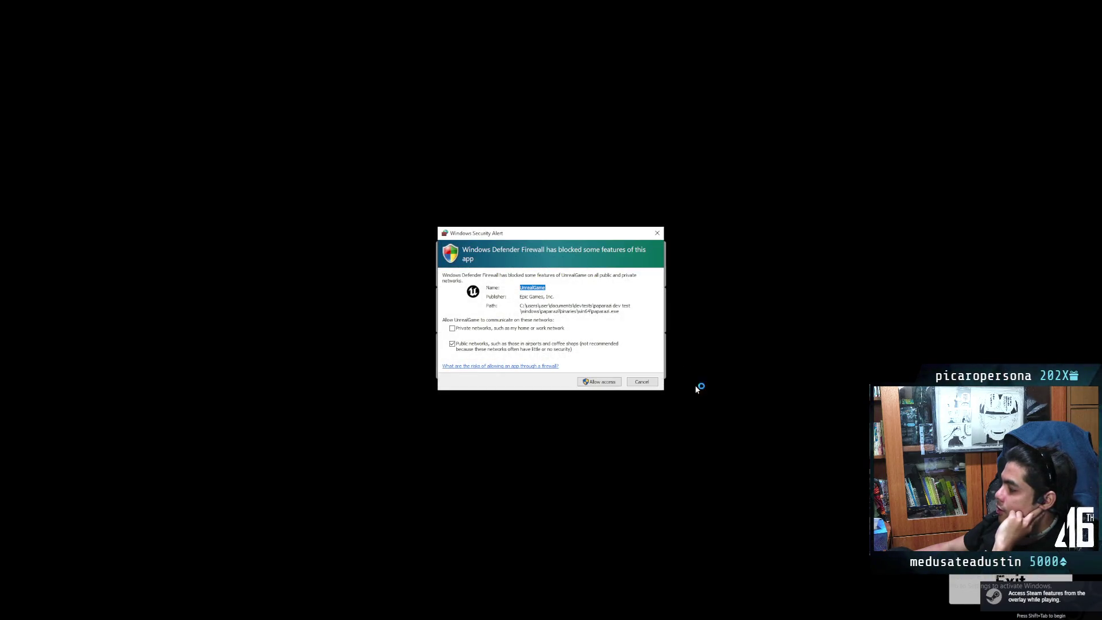
{"action": "left_click", "coordinate": [600, 383]}
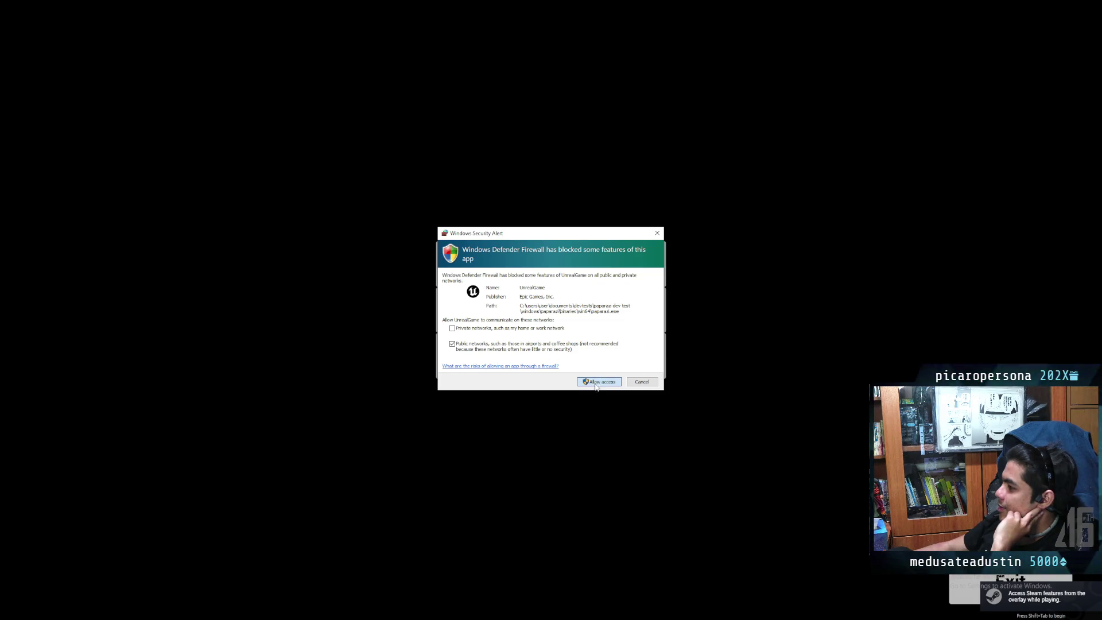
{"action": "left_click", "coordinate": [600, 382]}
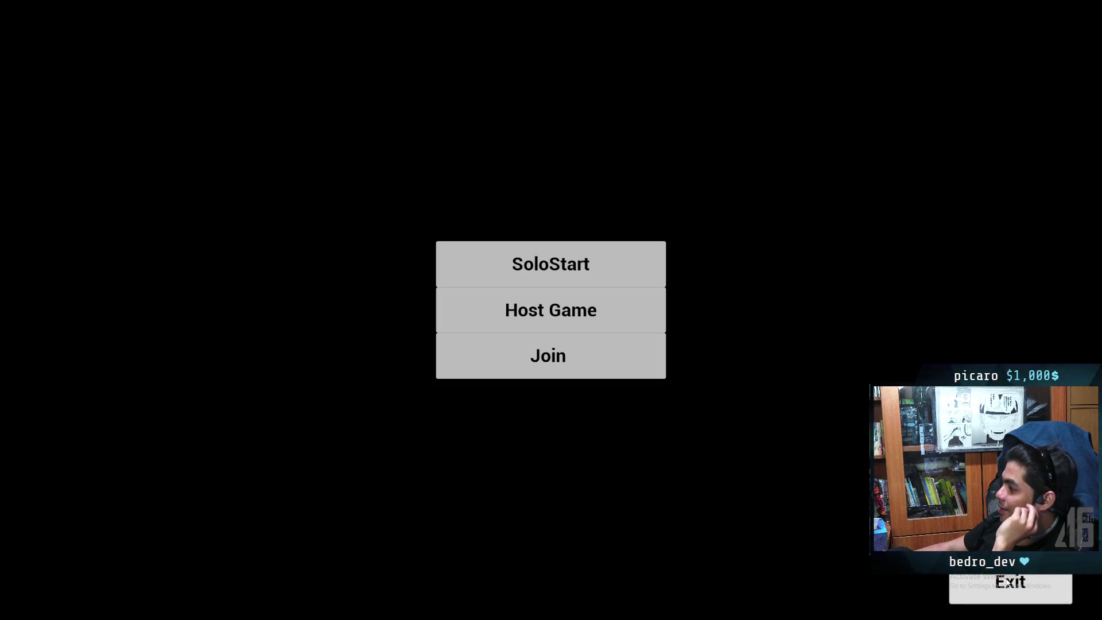
{"action": "key", "text": "shift+Tab"}
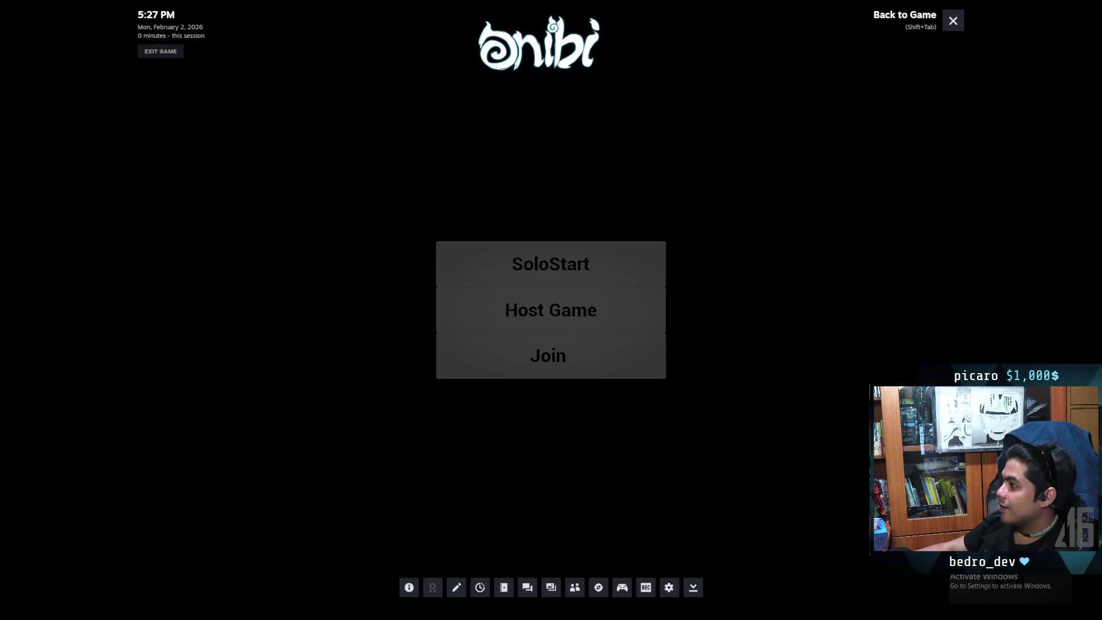
{"action": "key", "text": "shift+Tab"}
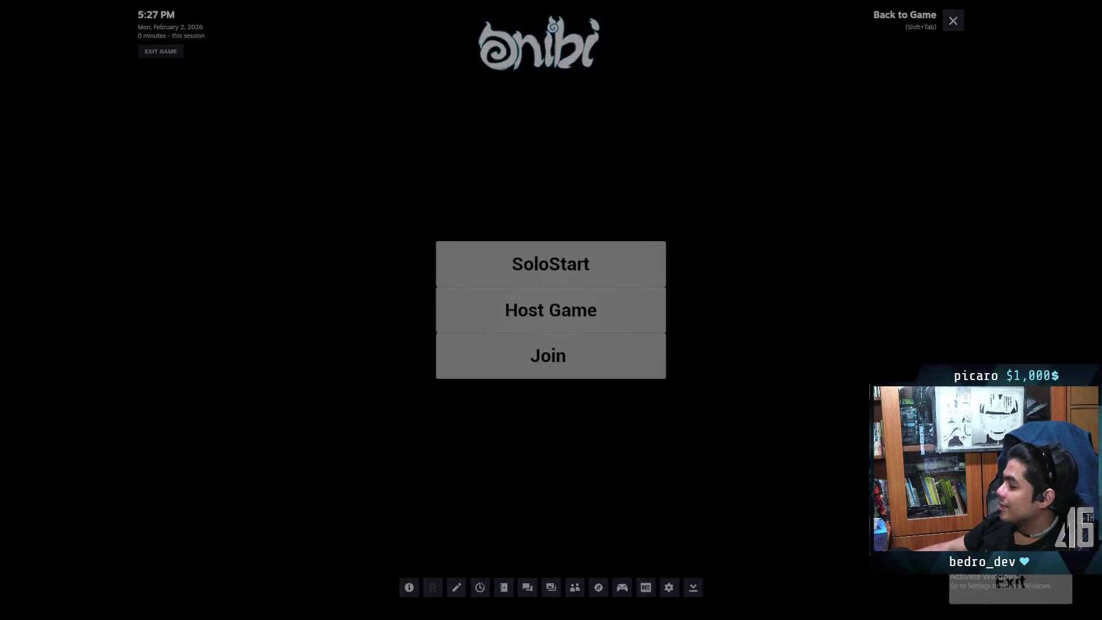
{"action": "key", "text": "alt+F4"}
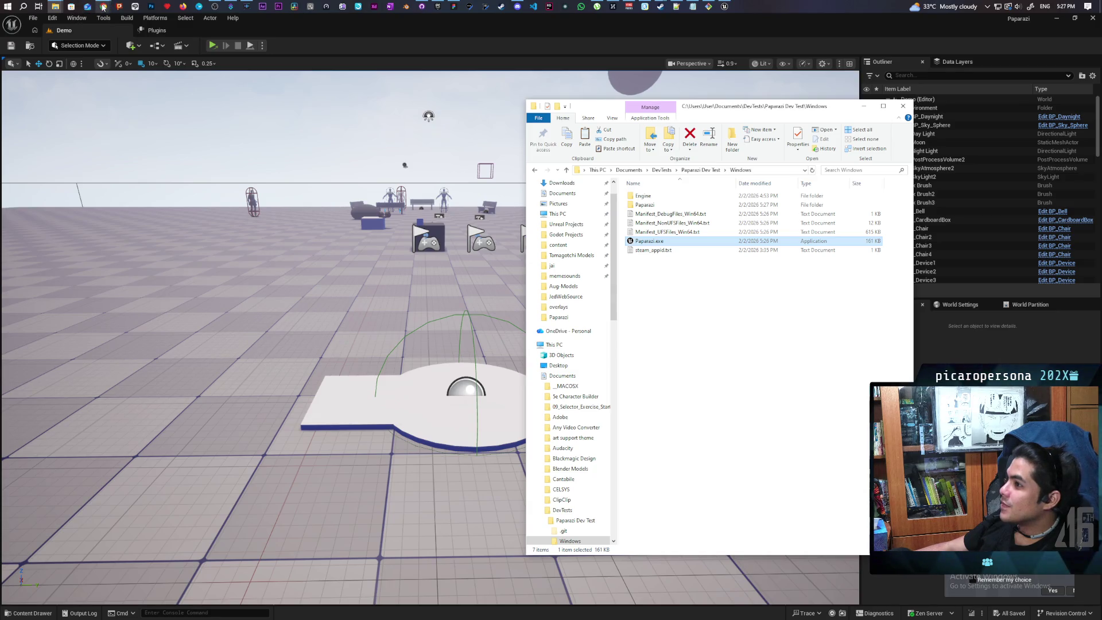
{"action": "mouse_move", "coordinate": [104, 7]}
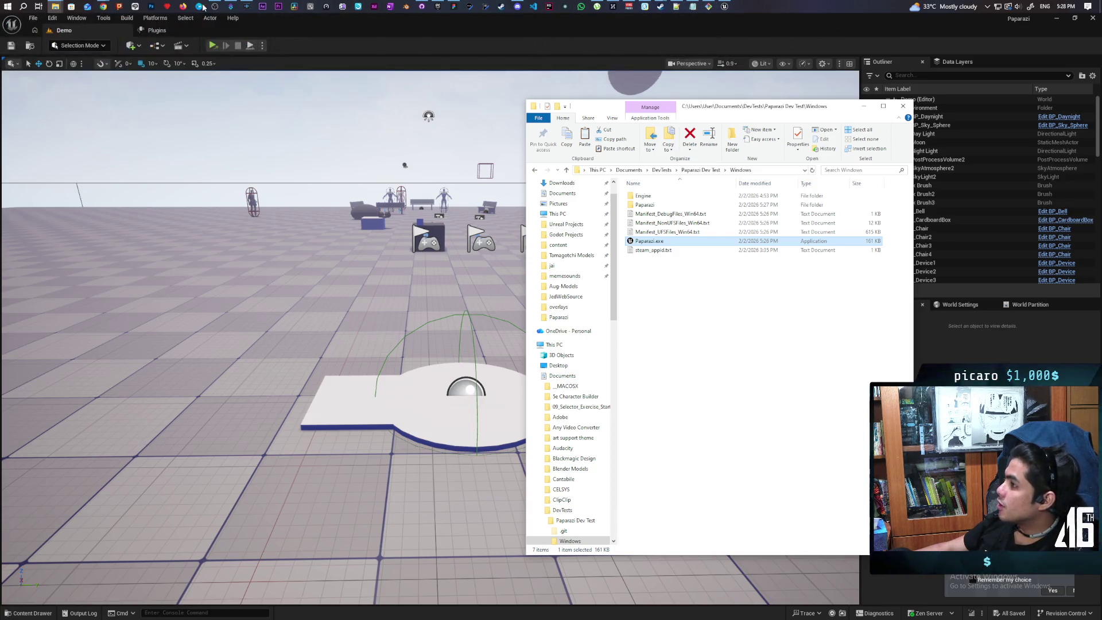
{"action": "mouse_move", "coordinate": [422, 7]}
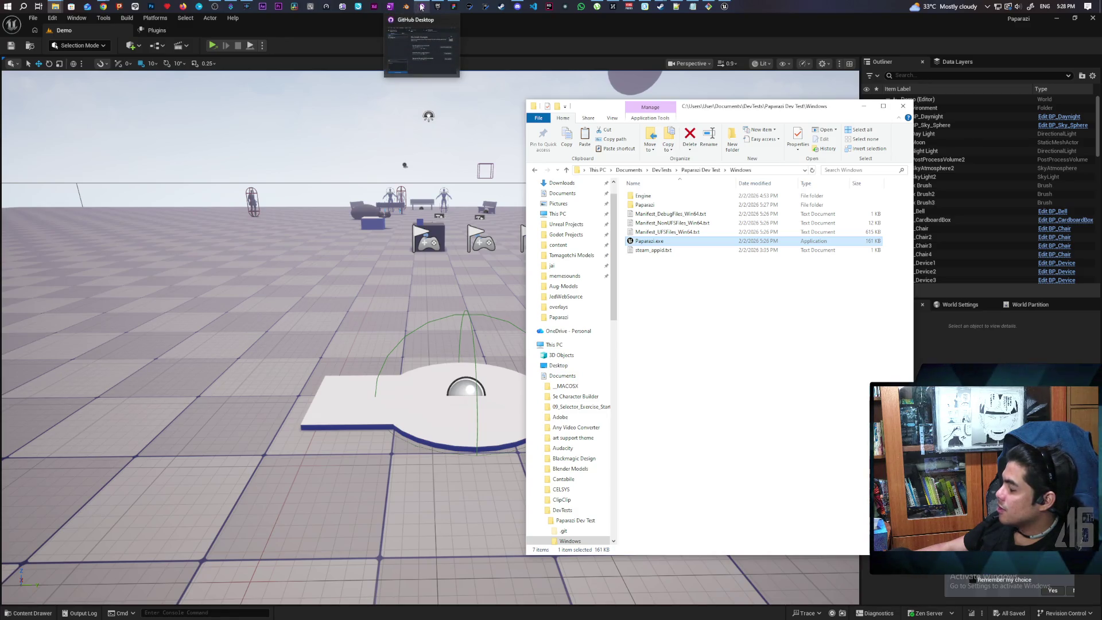
Step: Commit all 183 changed files to main as 'dev build' and push to origin
{"action": "left_click", "coordinate": [422, 7]}
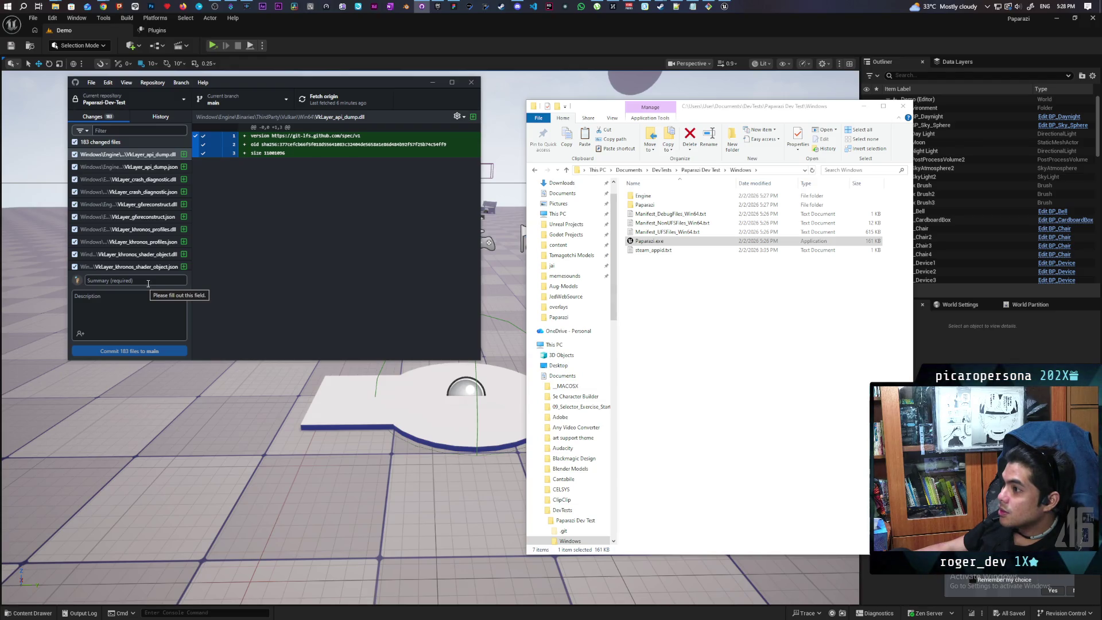
{"action": "scroll", "coordinate": [161, 238], "scroll_direction": "down", "scroll_amount": 10}
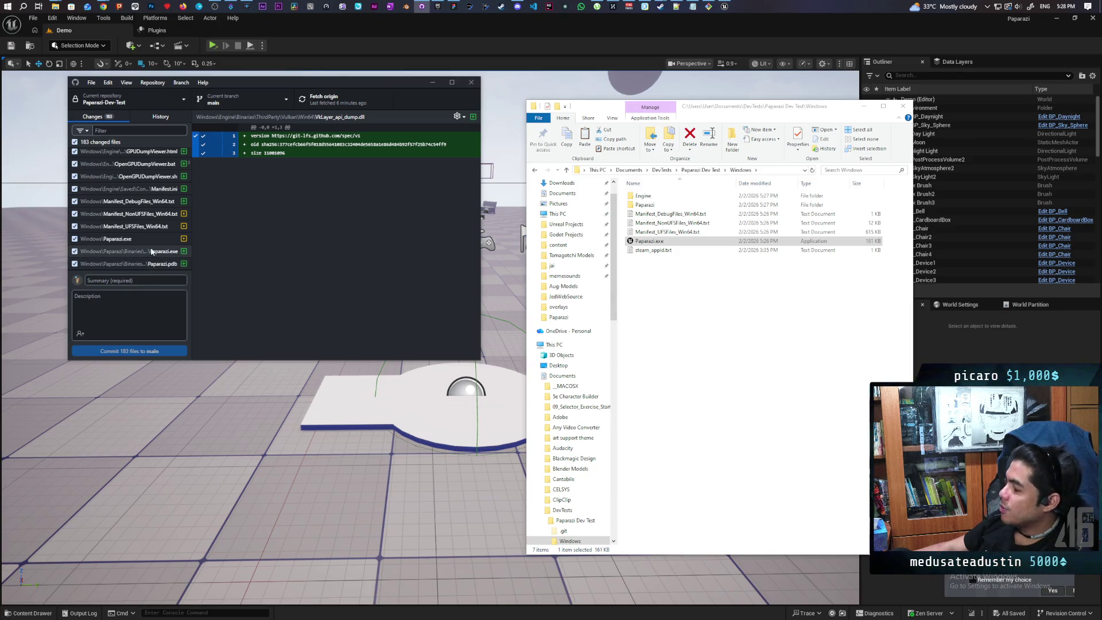
{"action": "left_click", "coordinate": [128, 280]}
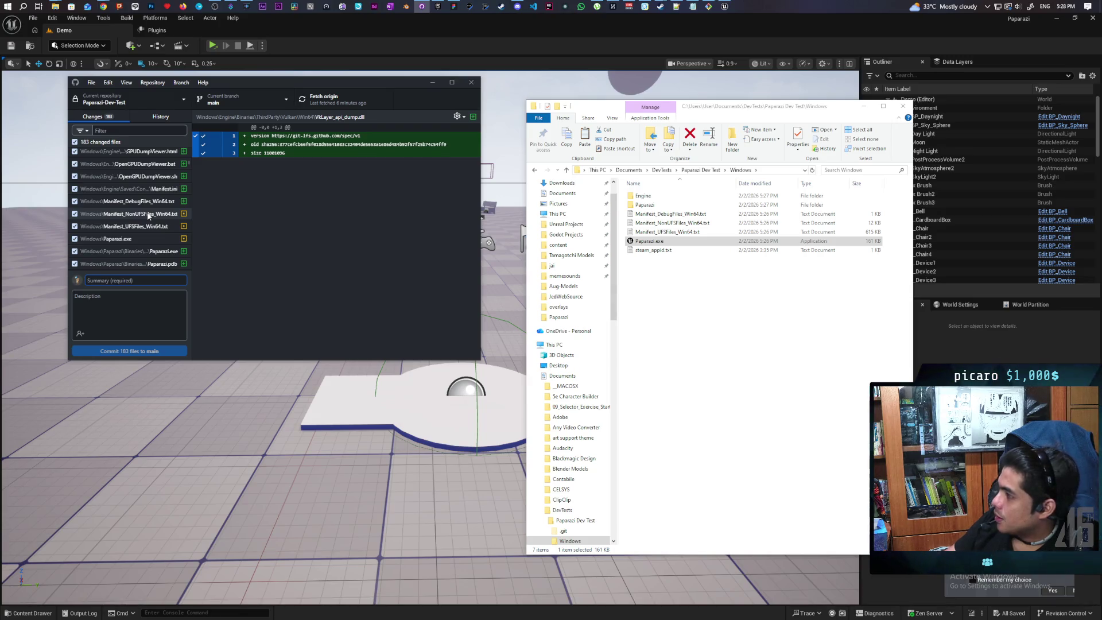
{"action": "type", "text": "dev build"}
{"action": "key", "text": "ctrl+Return"}
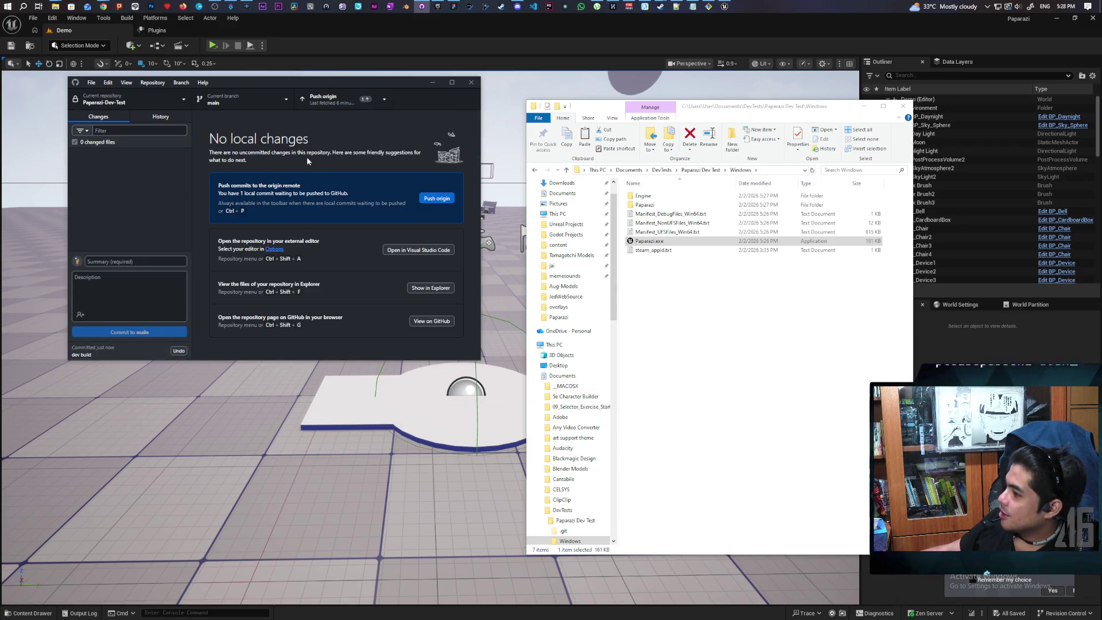
{"action": "left_click", "coordinate": [333, 105]}
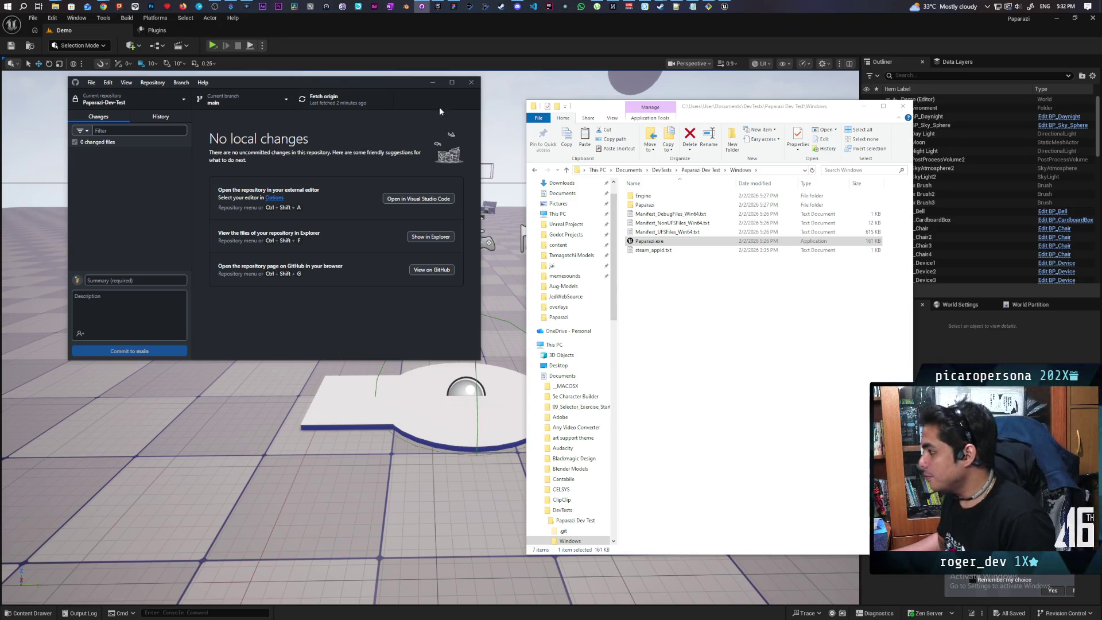
Step: Launch the packaged Paparazi.exe build and join the hosted game listed under Current Games
{"action": "left_click", "coordinate": [654, 242]}
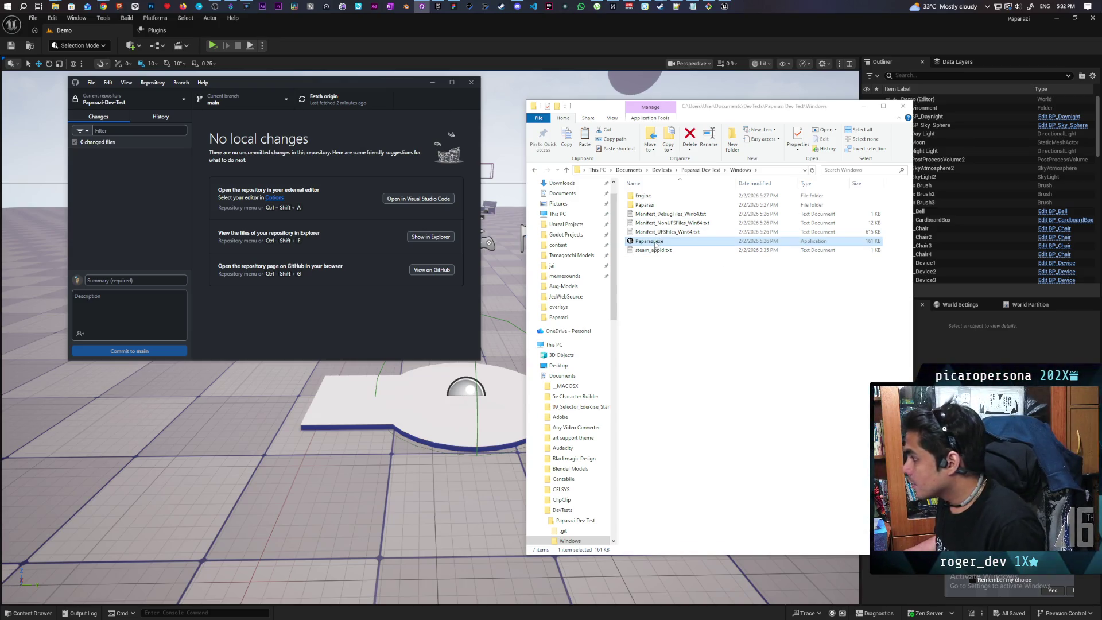
{"action": "double_click", "coordinate": [656, 242]}
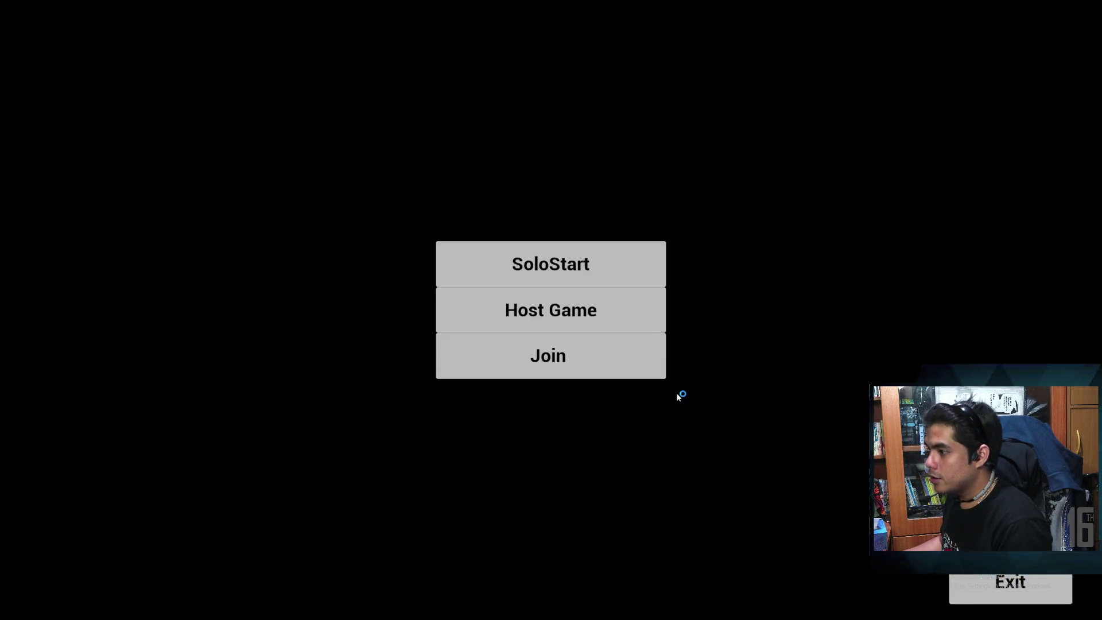
{"action": "left_click", "coordinate": [525, 352]}
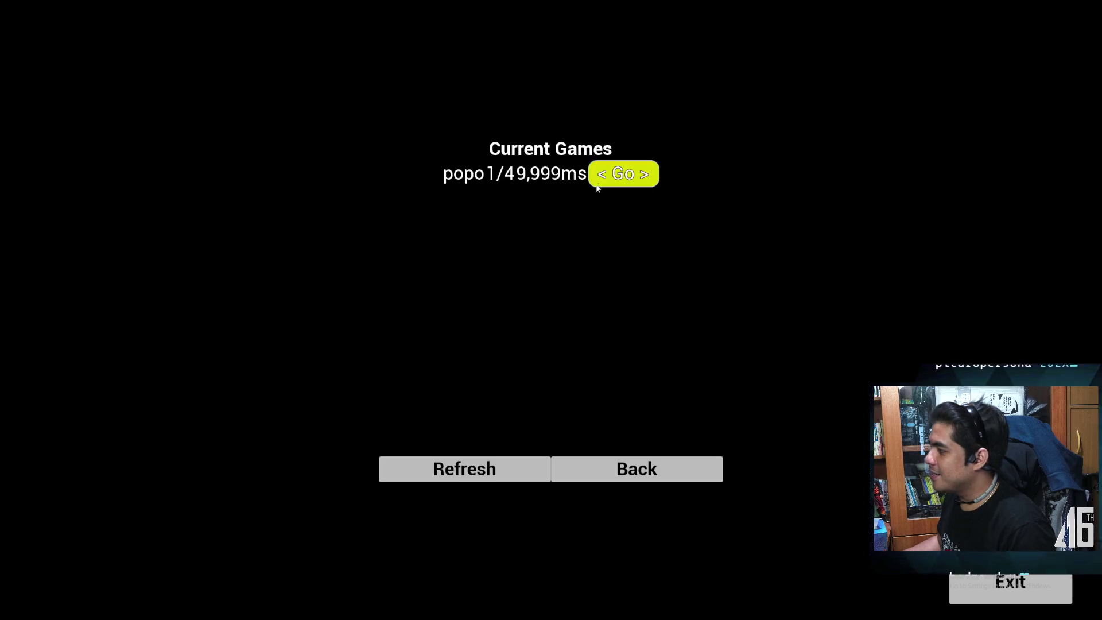
{"action": "left_click", "coordinate": [630, 172]}
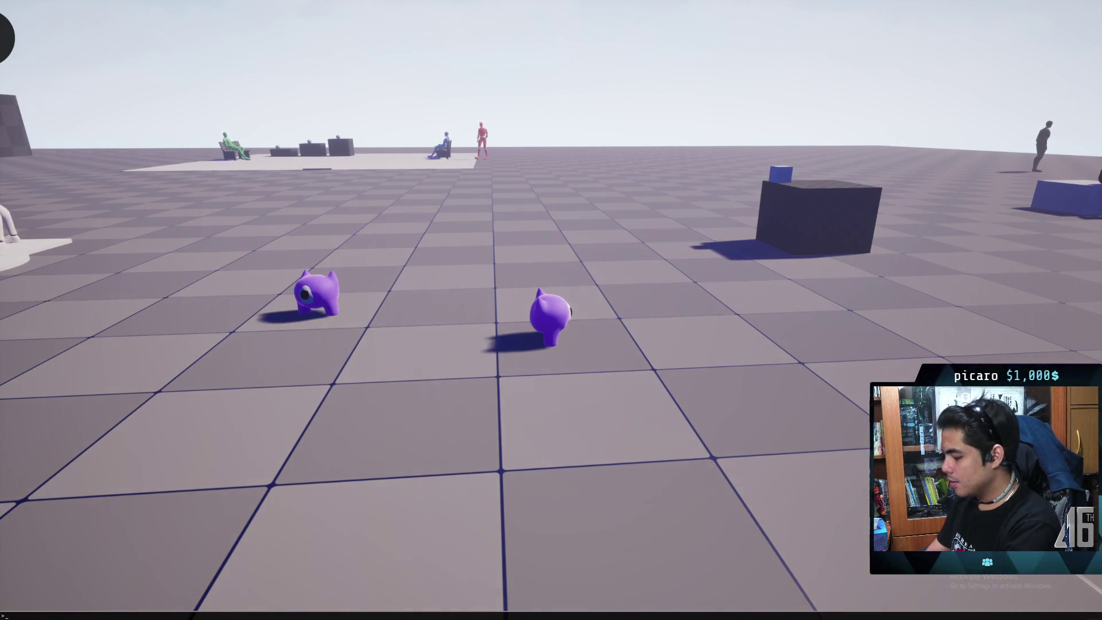
Step: Look up the ping commands in the console, then close it to return to the game
{"action": "type", "text": "ping.Debug"}
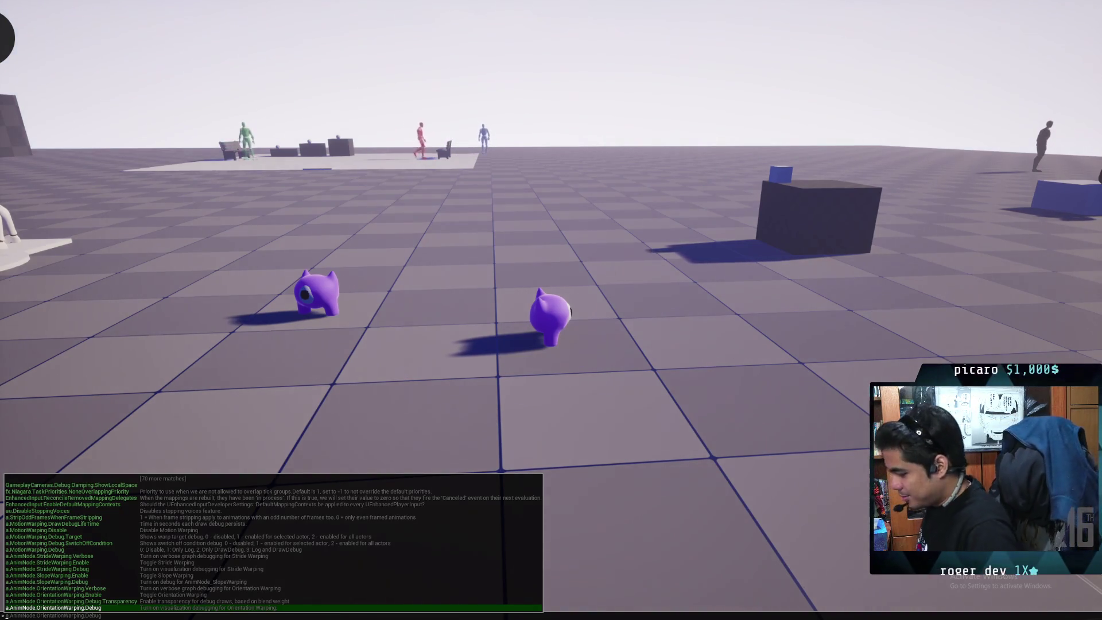
{"action": "key", "text": "grave"}
{"action": "key", "text": "Return"}
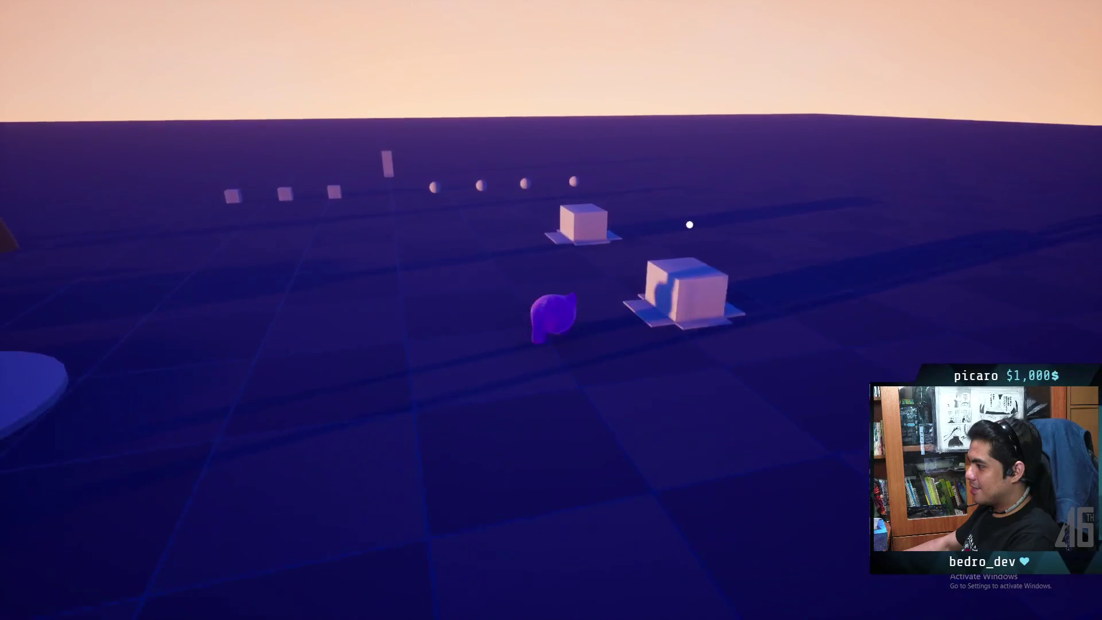
Step: Walk the character onto the mannequin's platform, back away, and head back toward it
{"action": "key", "text": "w"}
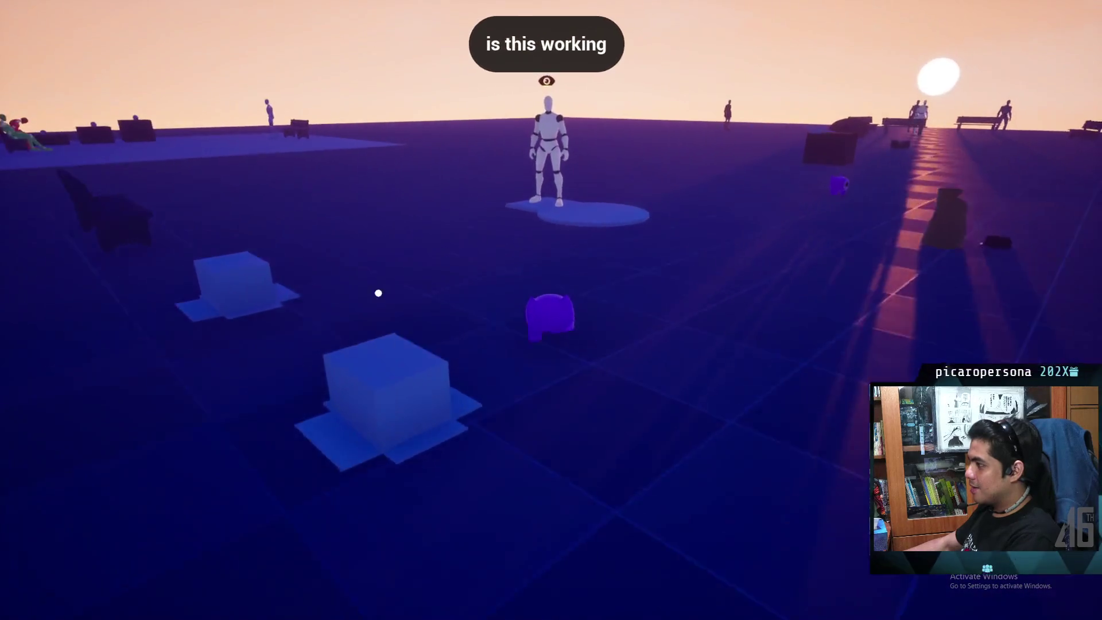
{"action": "key", "text": "w"}
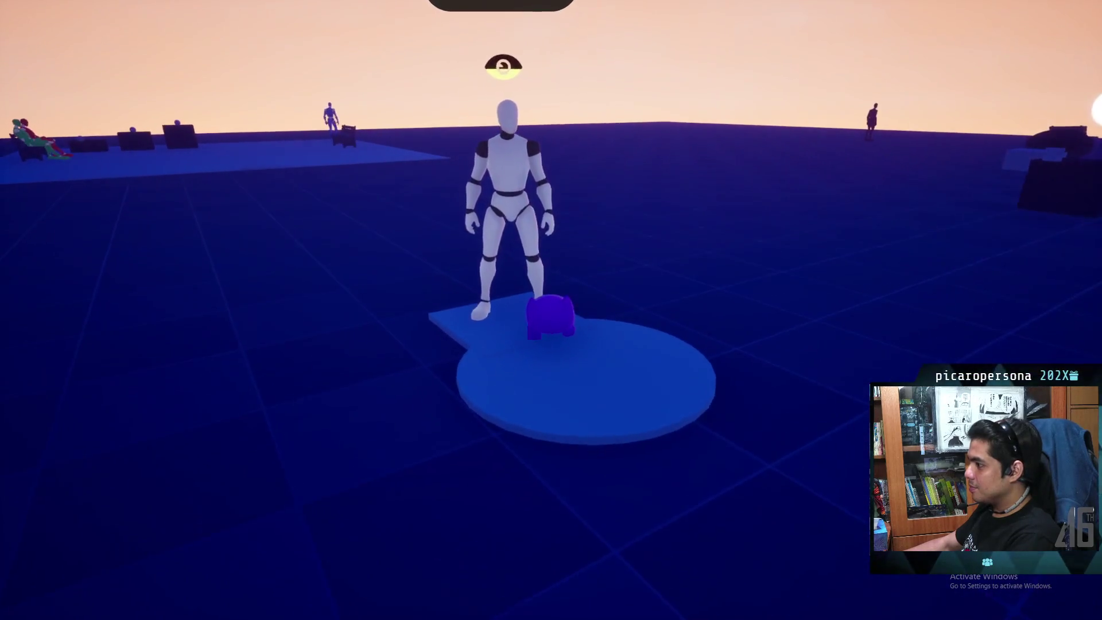
{"action": "key", "text": "w"}
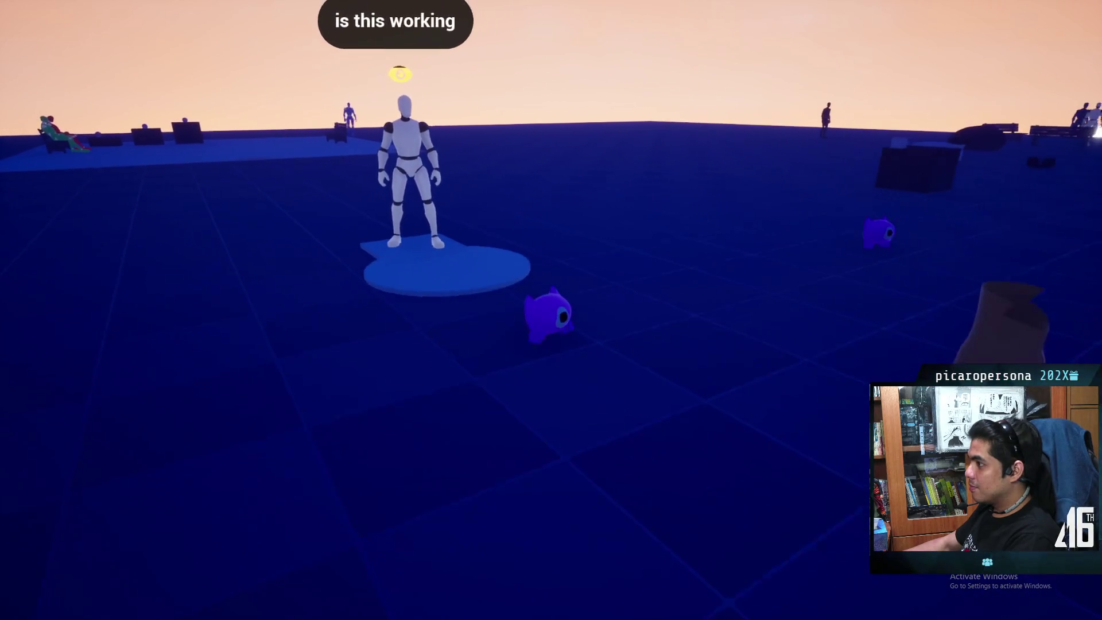
{"action": "key", "text": "s"}
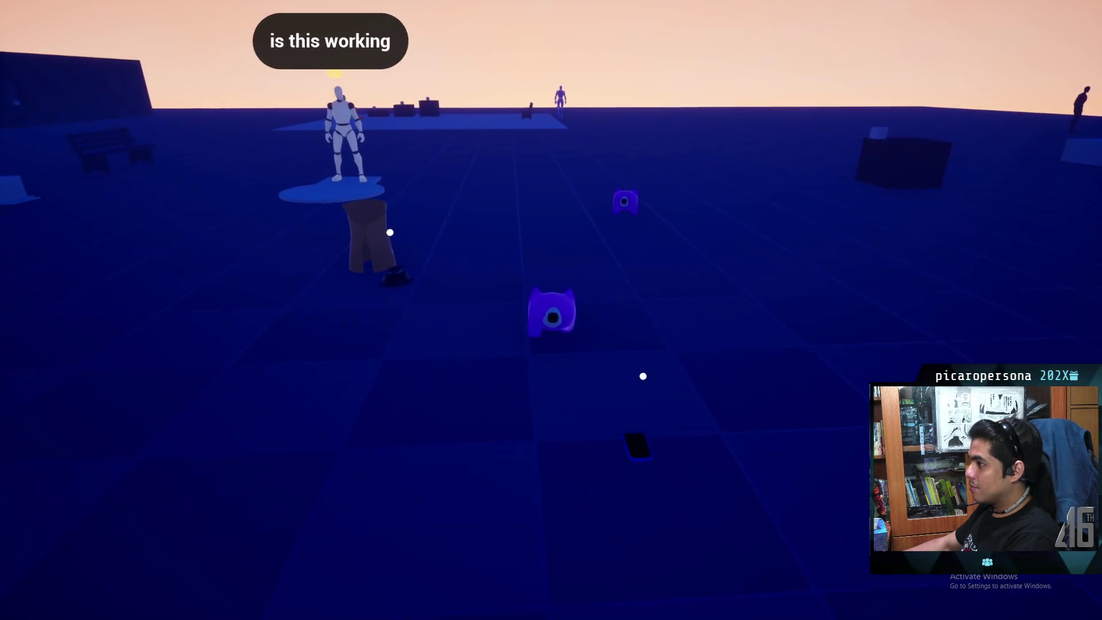
{"action": "key", "text": "s"}
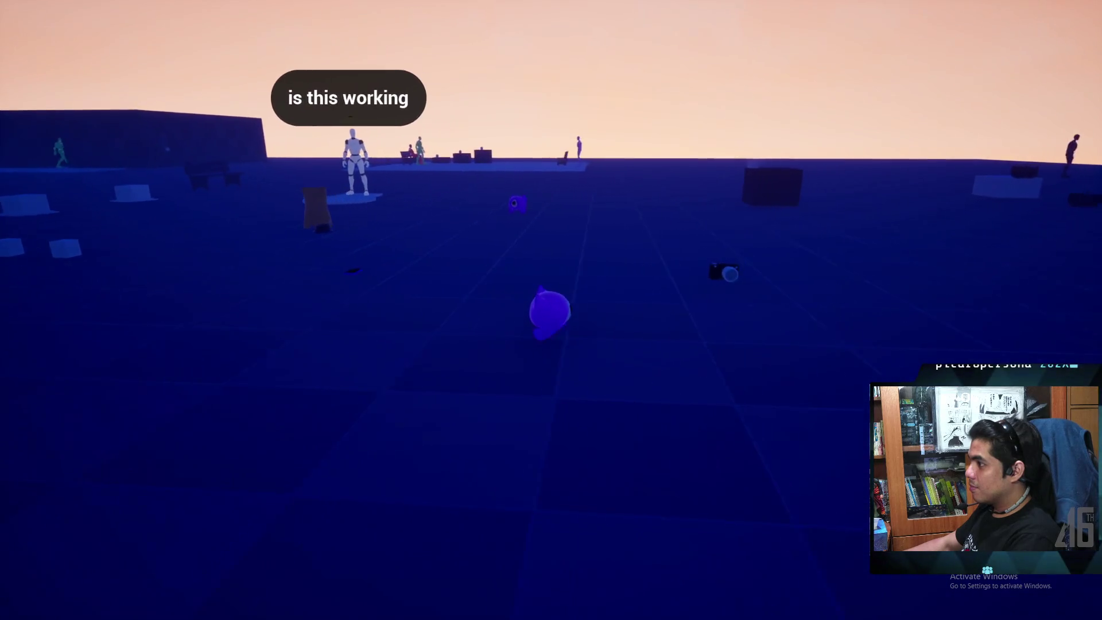
{"action": "key", "text": "w"}
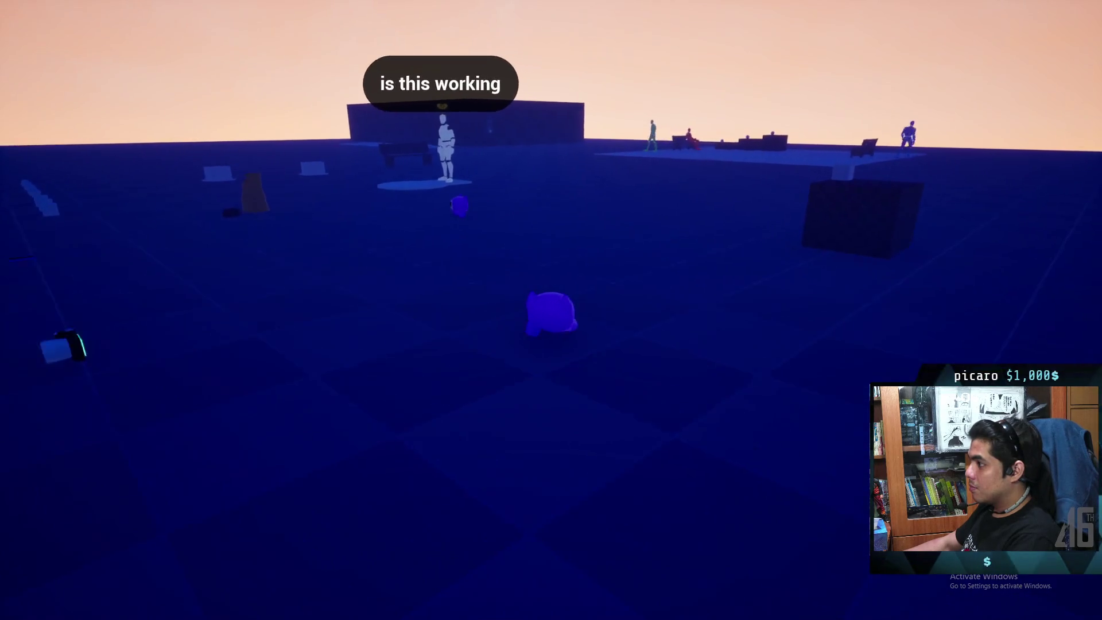
Step: Turn around and walk to the dark box, then start typing 'net' in the console
{"action": "key", "text": "d"}
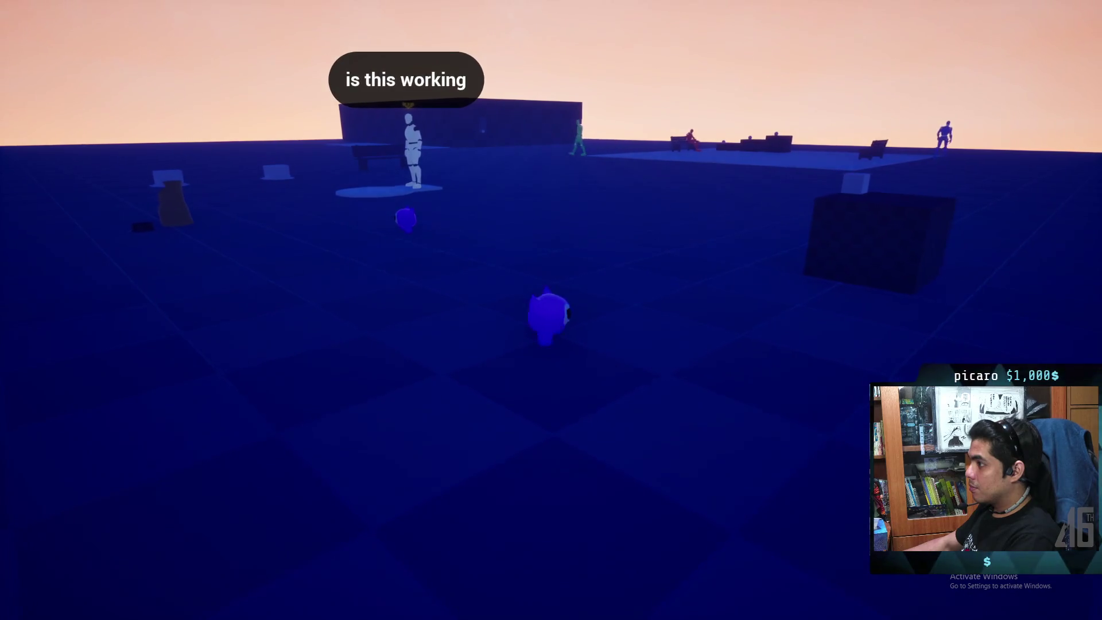
{"action": "key", "text": "s"}
{"action": "key", "text": "s"}
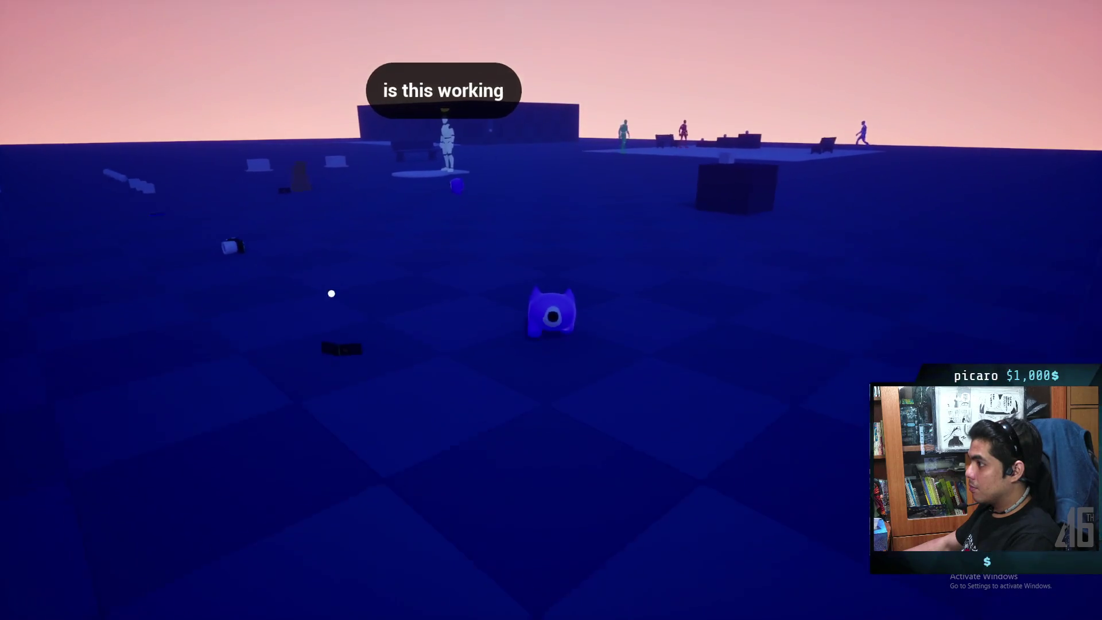
{"action": "key", "text": "w"}
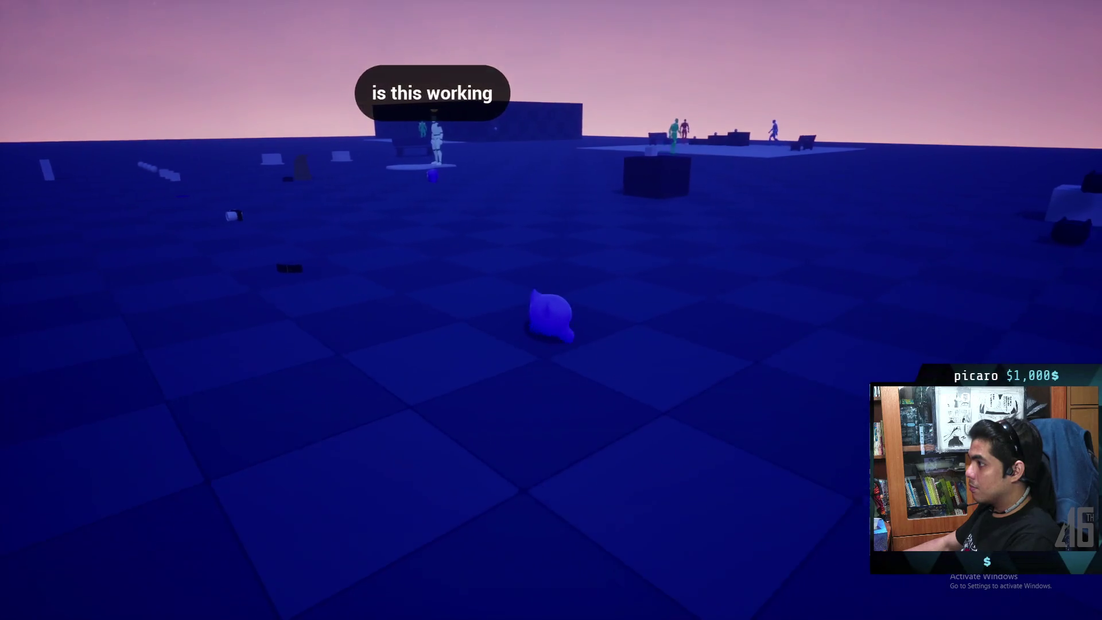
{"action": "key", "text": "w"}
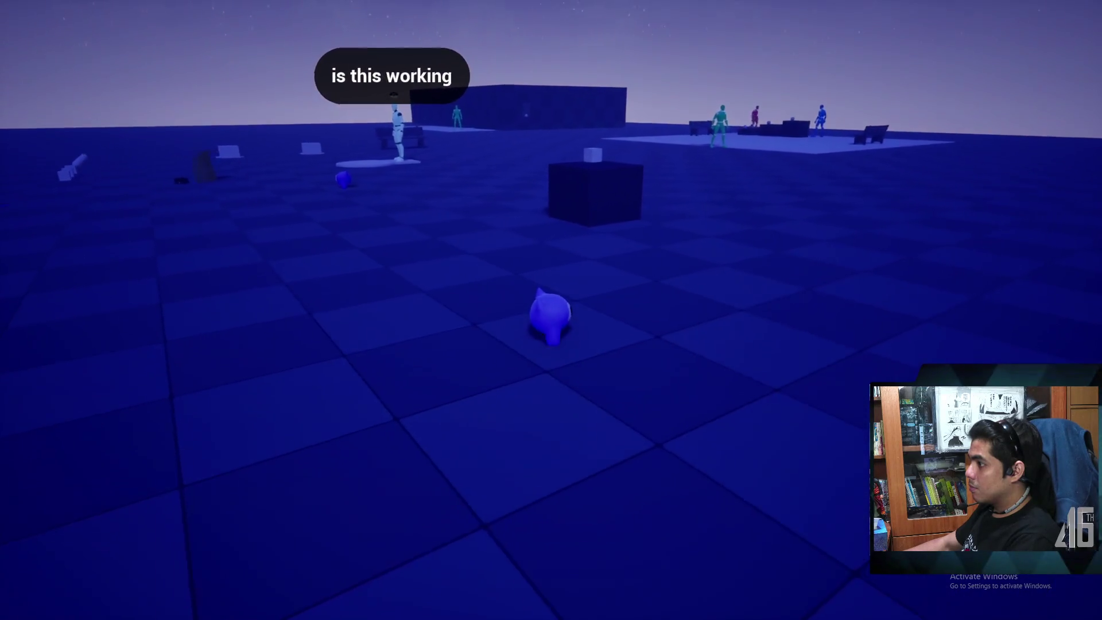
{"action": "key", "text": "w"}
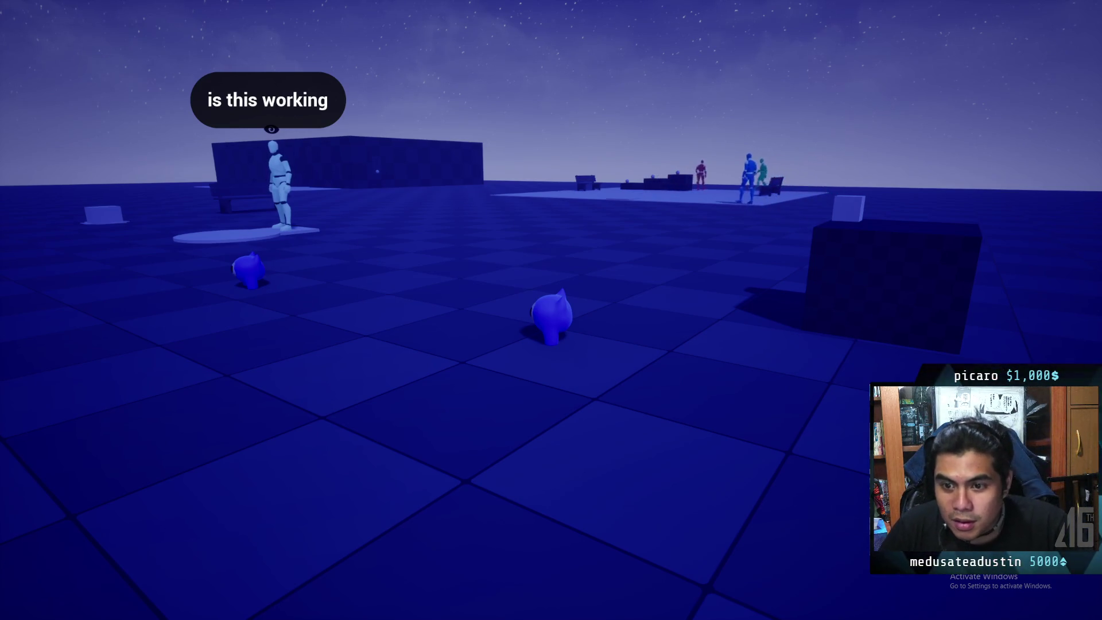
{"action": "key", "text": "grave"}
{"action": "type", "text": "n"}
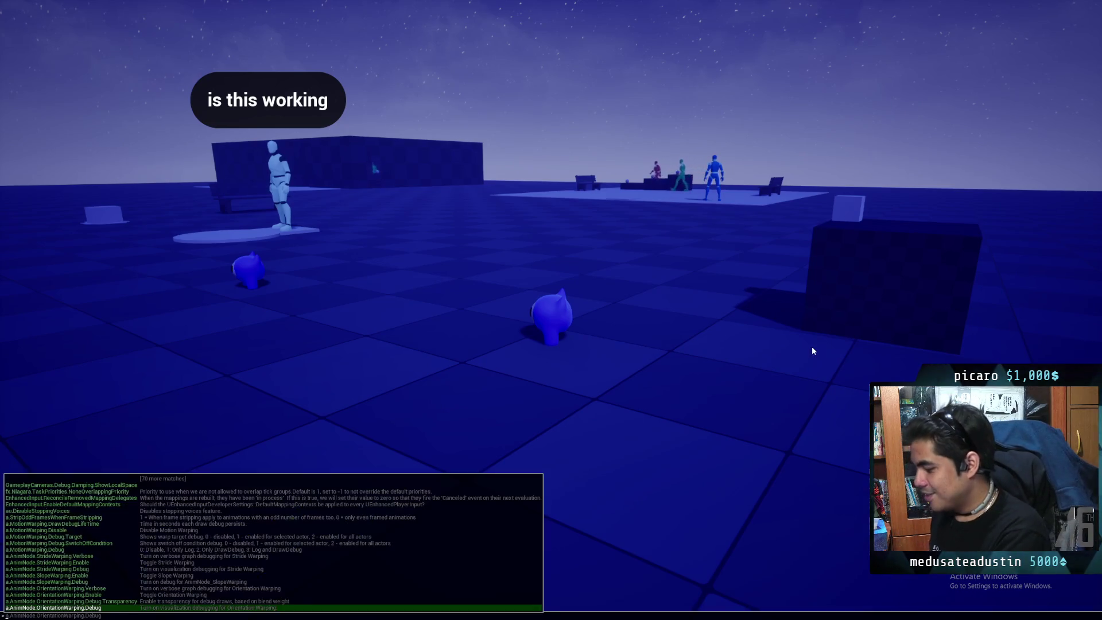
{"action": "type", "text": "et"}
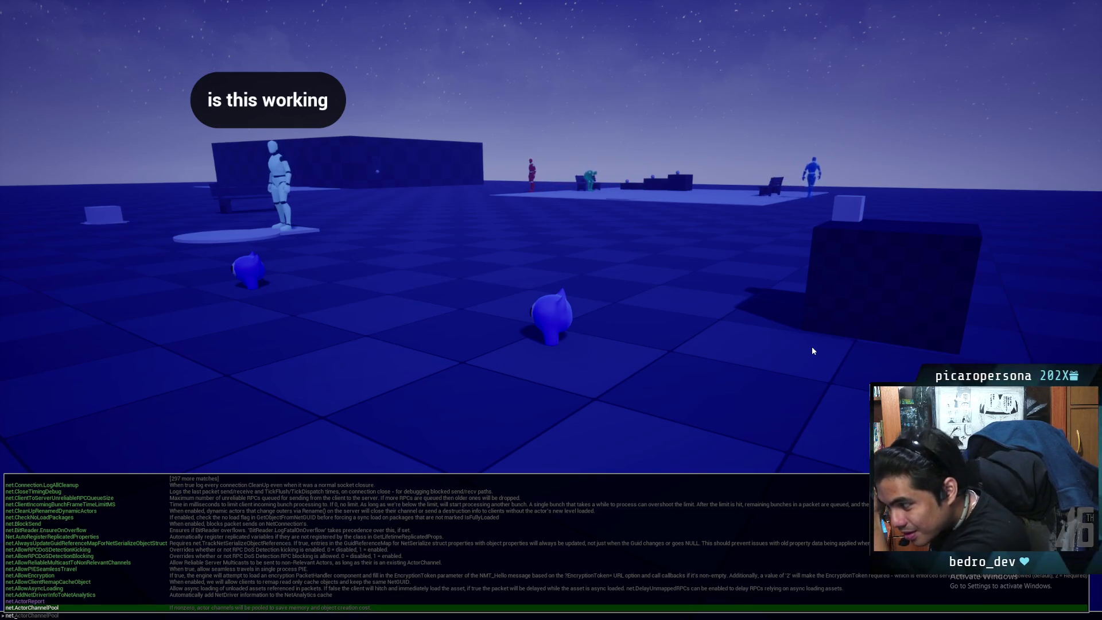
{"action": "key", "text": "Down"}
{"action": "key", "text": "Down"}
{"action": "key", "text": "Down"}
{"action": "key", "text": "Down"}
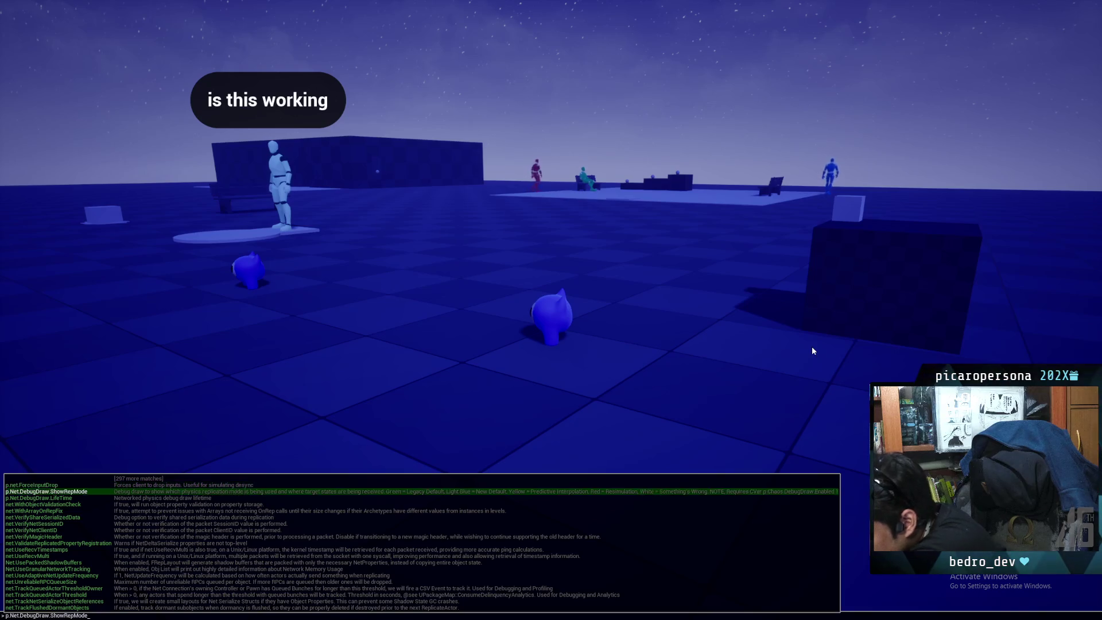
{"action": "key", "text": "Down"}
{"action": "key", "text": "Down"}
{"action": "key", "text": "Down"}
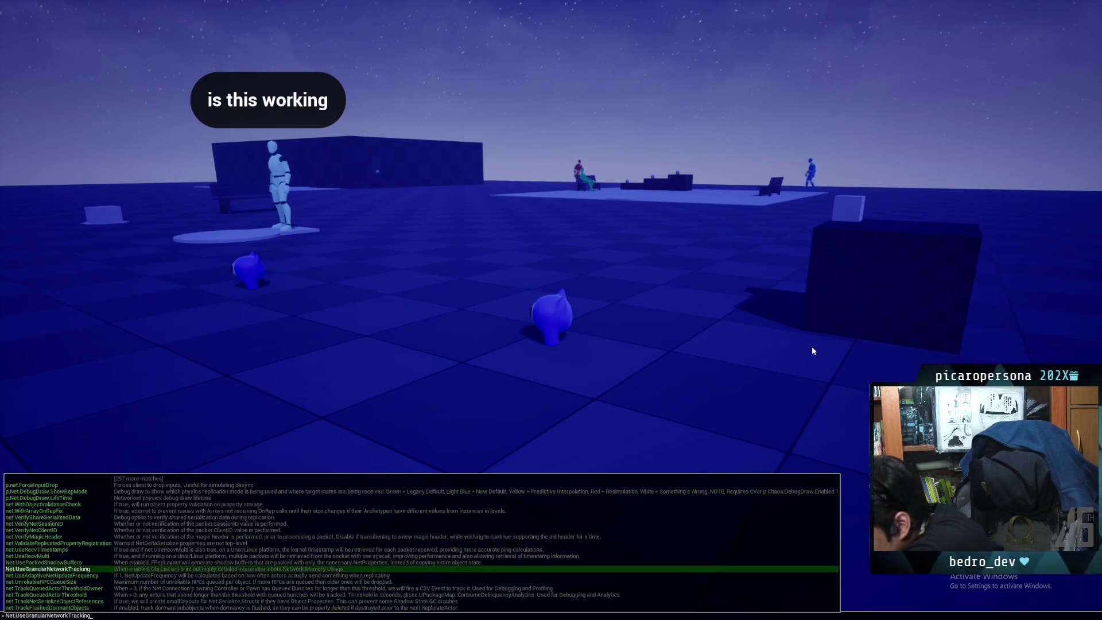
{"action": "key", "text": "Down"}
{"action": "key", "text": "Down"}
{"action": "key", "text": "Down"}
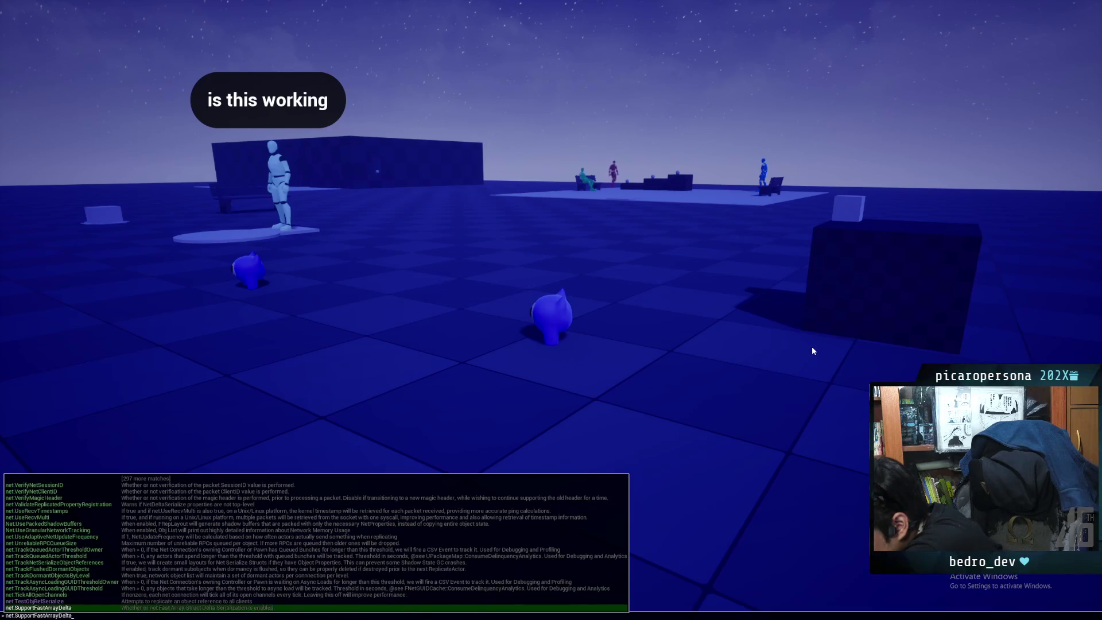
{"action": "key", "text": "Down"}
{"action": "key", "text": "Down"}
{"action": "key", "text": "Down"}
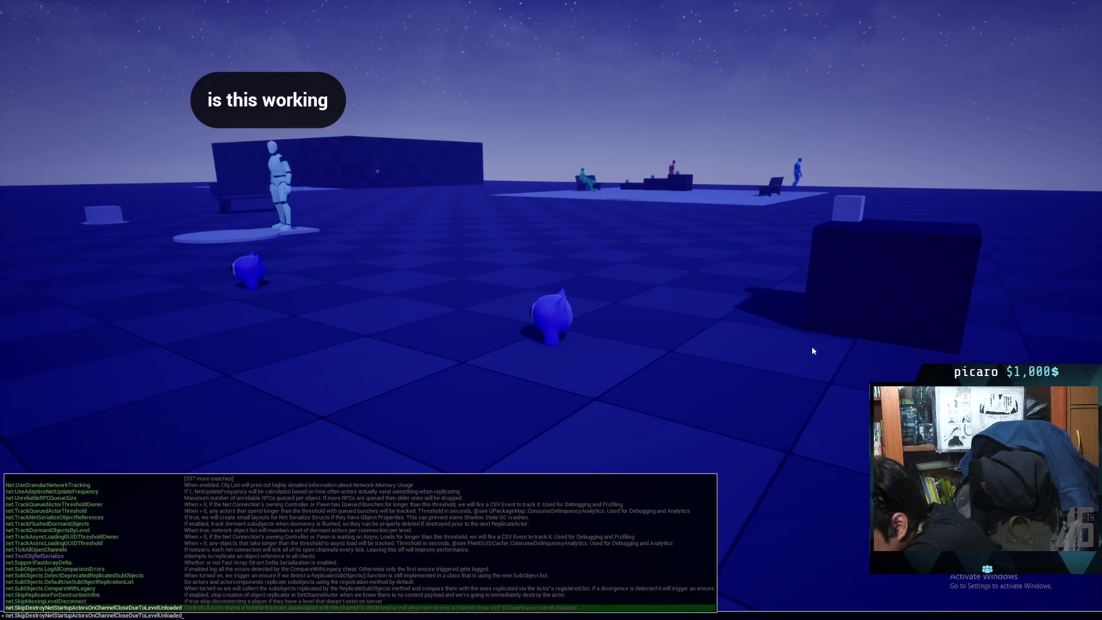
{"action": "key", "text": "Down"}
{"action": "key", "text": "Down"}
{"action": "key", "text": "Down"}
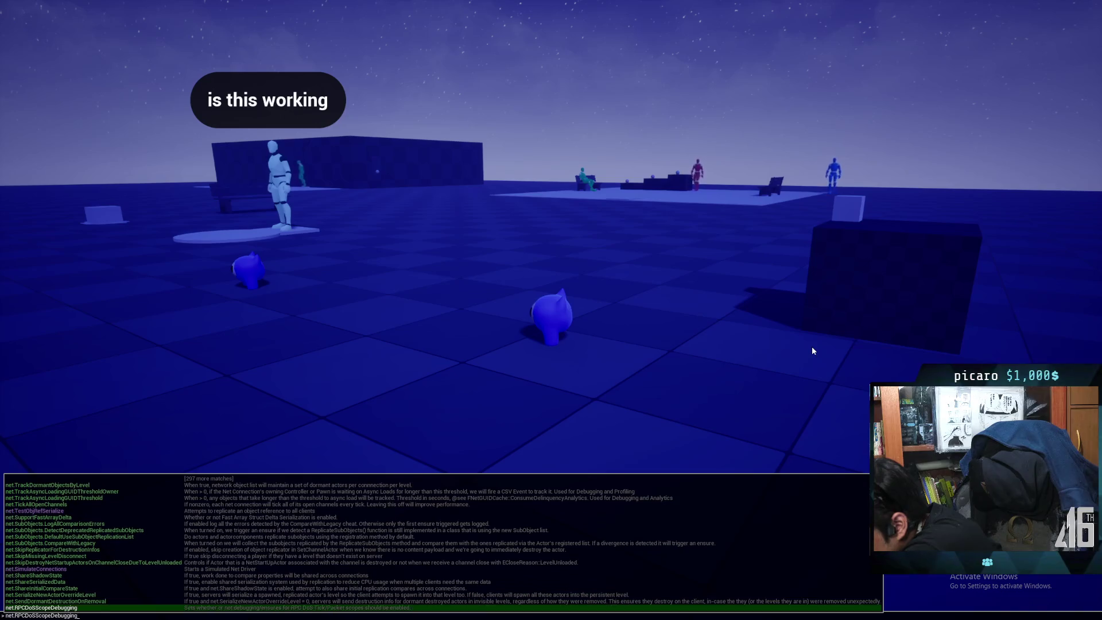
{"action": "key", "text": "Down"}
{"action": "key", "text": "Down"}
{"action": "key", "text": "Down"}
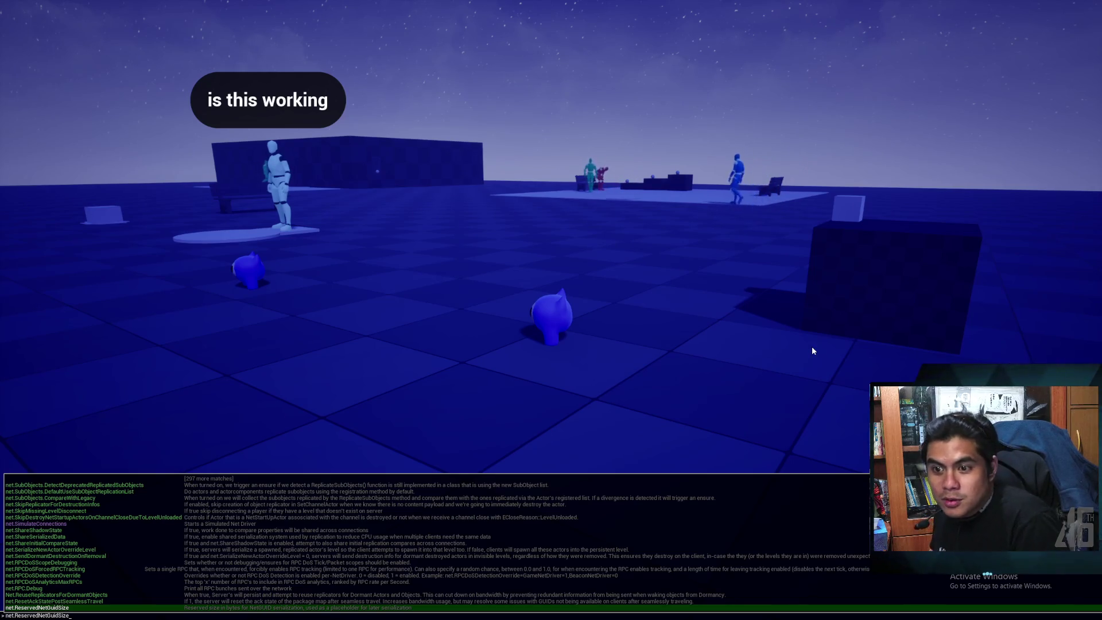
{"action": "key", "text": "Down"}
{"action": "key", "text": "Down"}
{"action": "key", "text": "Down"}
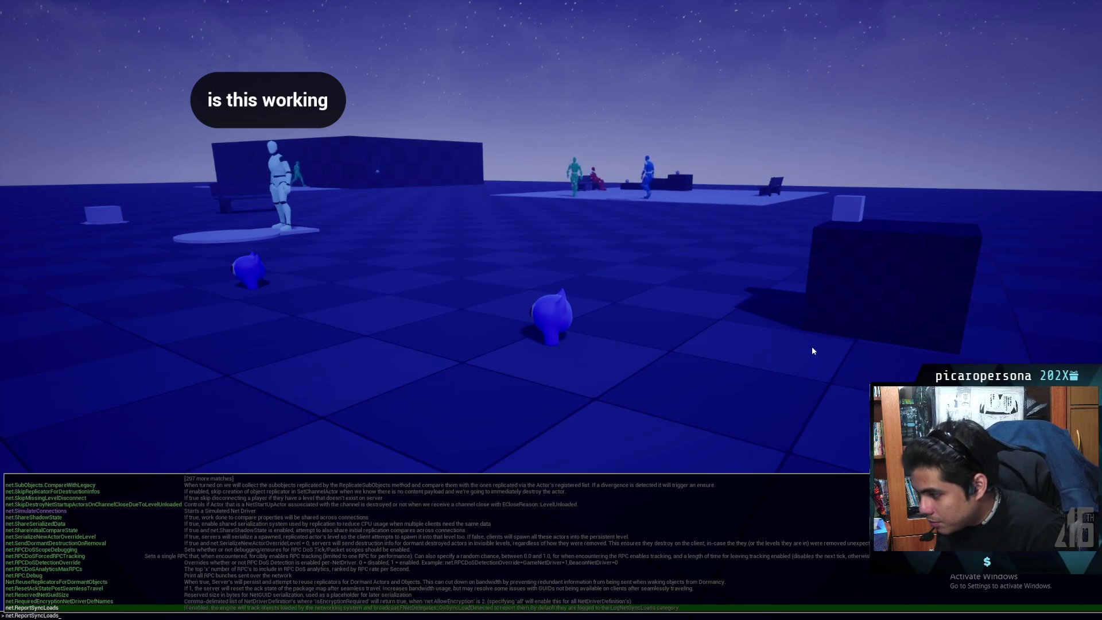
{"action": "key", "text": "Down"}
{"action": "key", "text": "Down"}
{"action": "key", "text": "Down"}
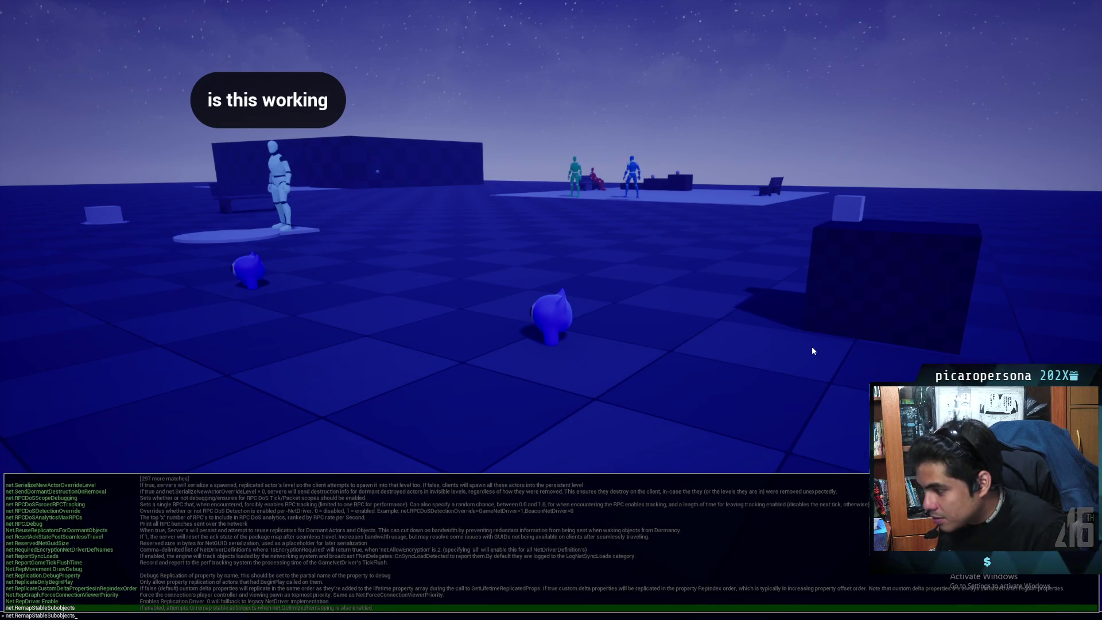
{"action": "key", "text": "Down"}
{"action": "key", "text": "Down"}
{"action": "key", "text": "Down"}
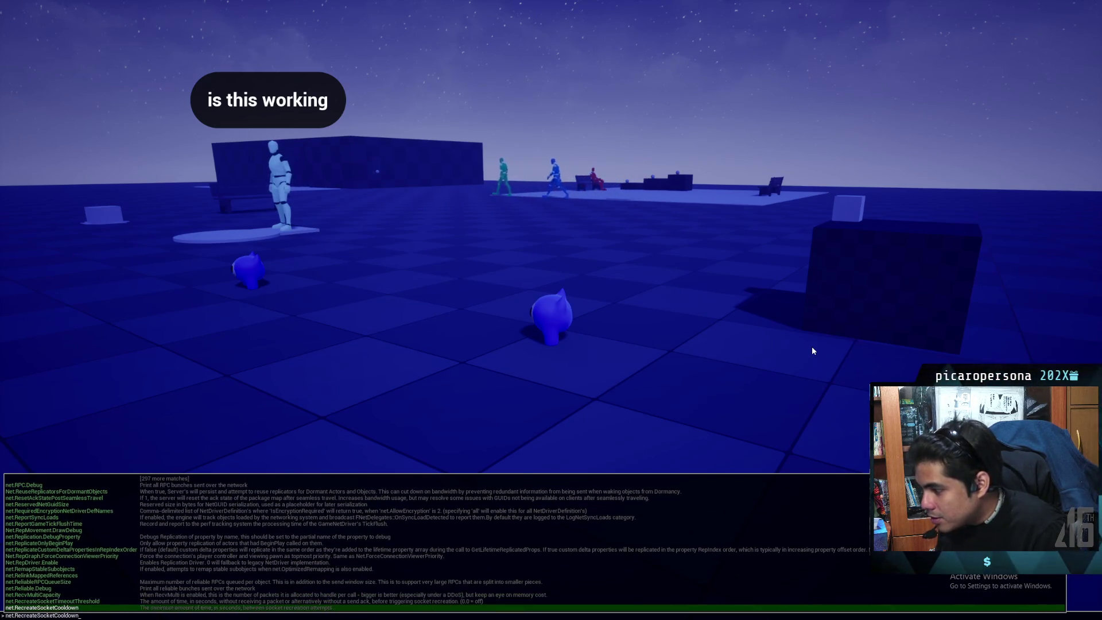
{"action": "key", "text": "Down"}
{"action": "key", "text": "Down"}
{"action": "key", "text": "Down"}
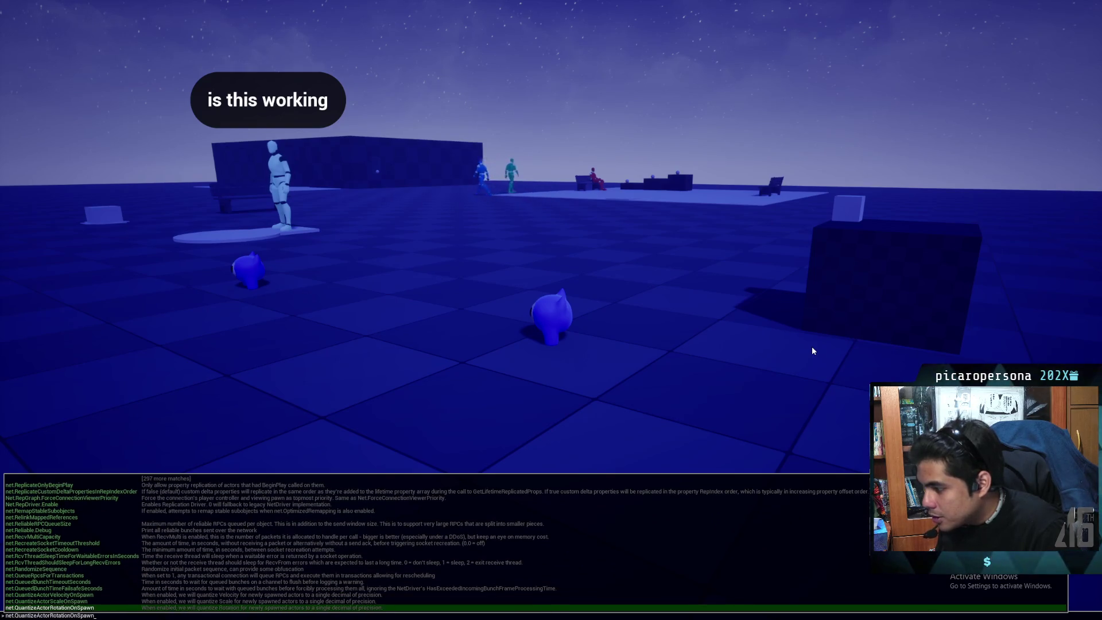
{"action": "key", "text": "Down"}
{"action": "key", "text": "Down"}
{"action": "key", "text": "Down"}
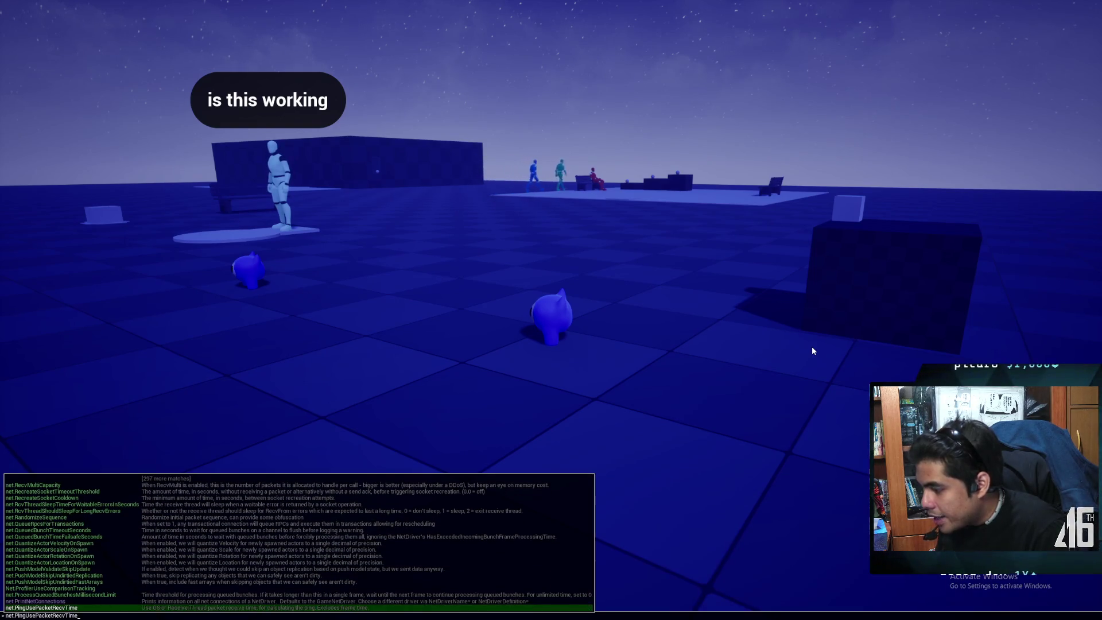
{"action": "key", "text": "Down"}
{"action": "key", "text": "Down"}
{"action": "key", "text": "Down"}
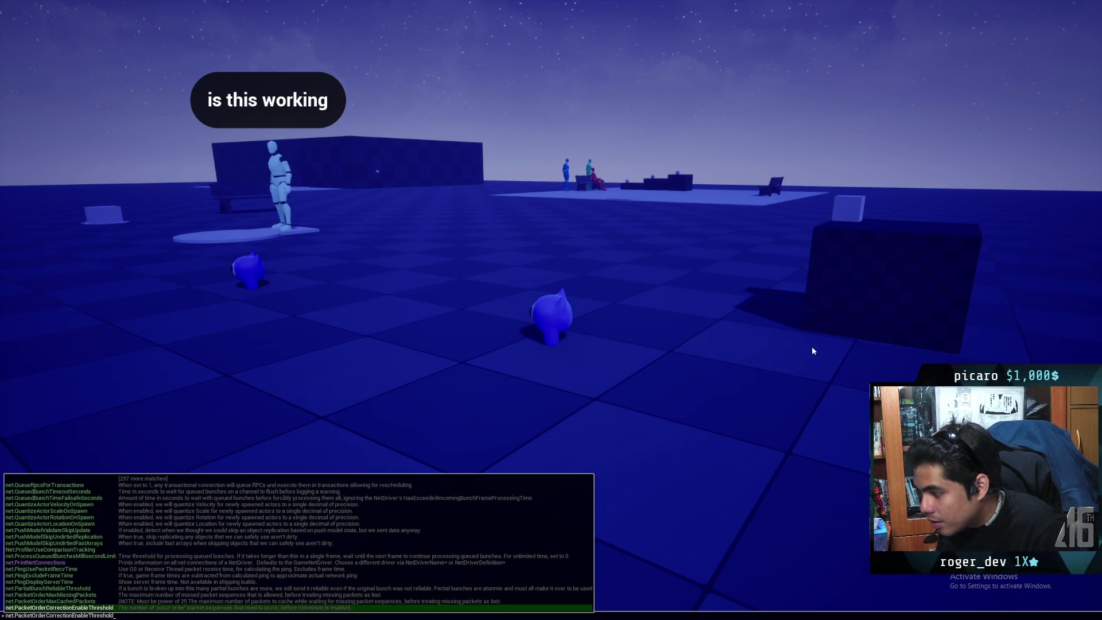
{"action": "key", "text": "Down"}
{"action": "key", "text": "Down"}
{"action": "key", "text": "Down"}
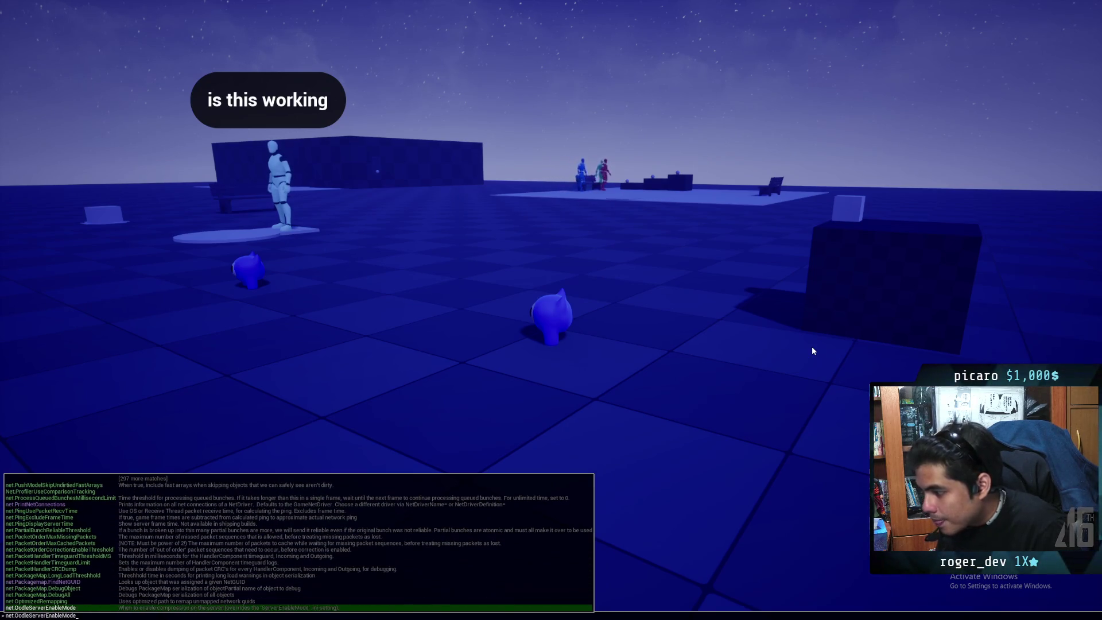
{"action": "key", "text": "Down"}
{"action": "key", "text": "Down"}
{"action": "key", "text": "Down"}
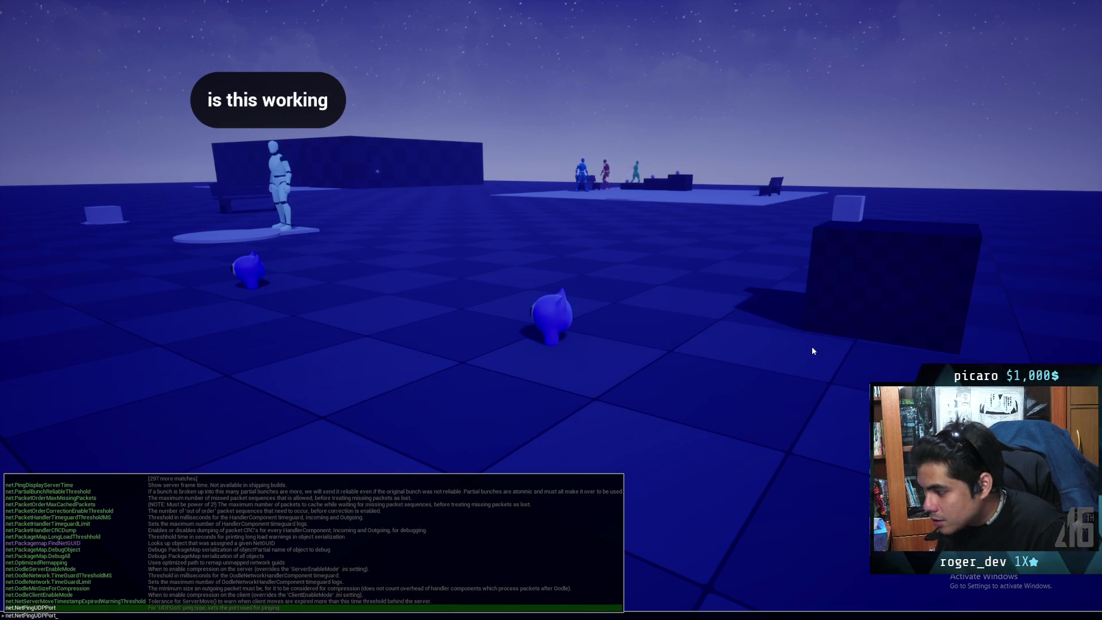
{"action": "key", "text": "Down"}
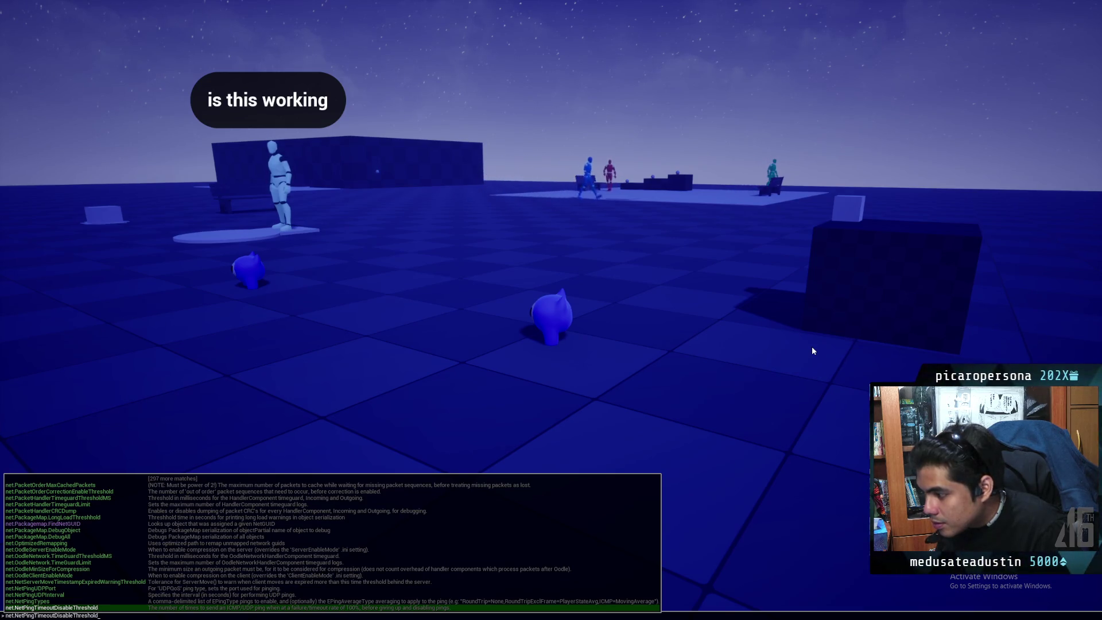
{"action": "key", "text": "Down"}
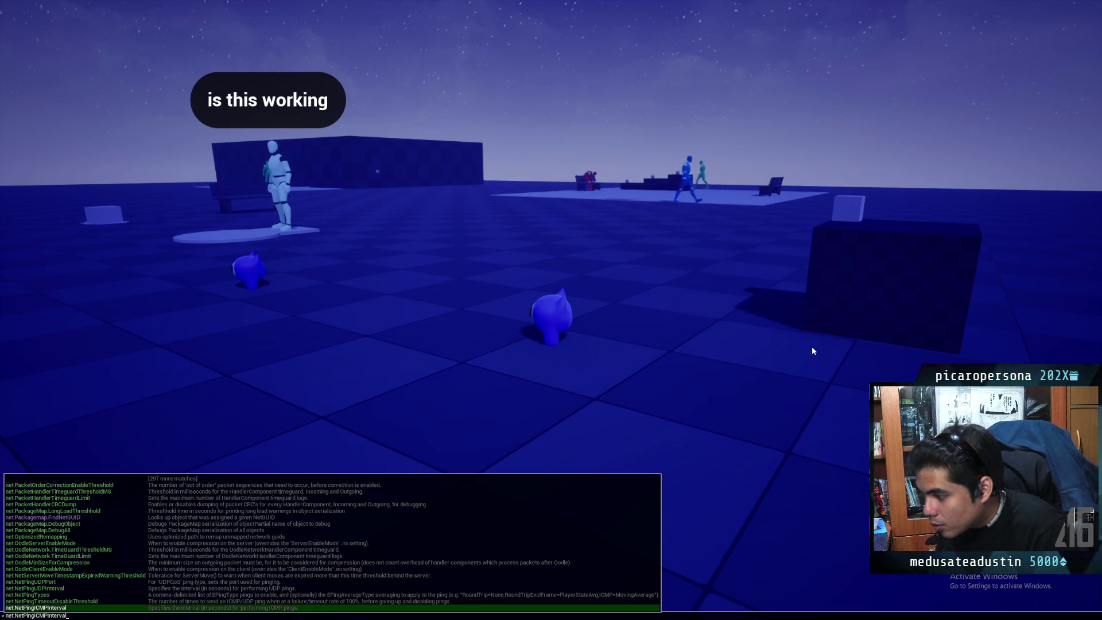
{"action": "key", "text": "Down"}
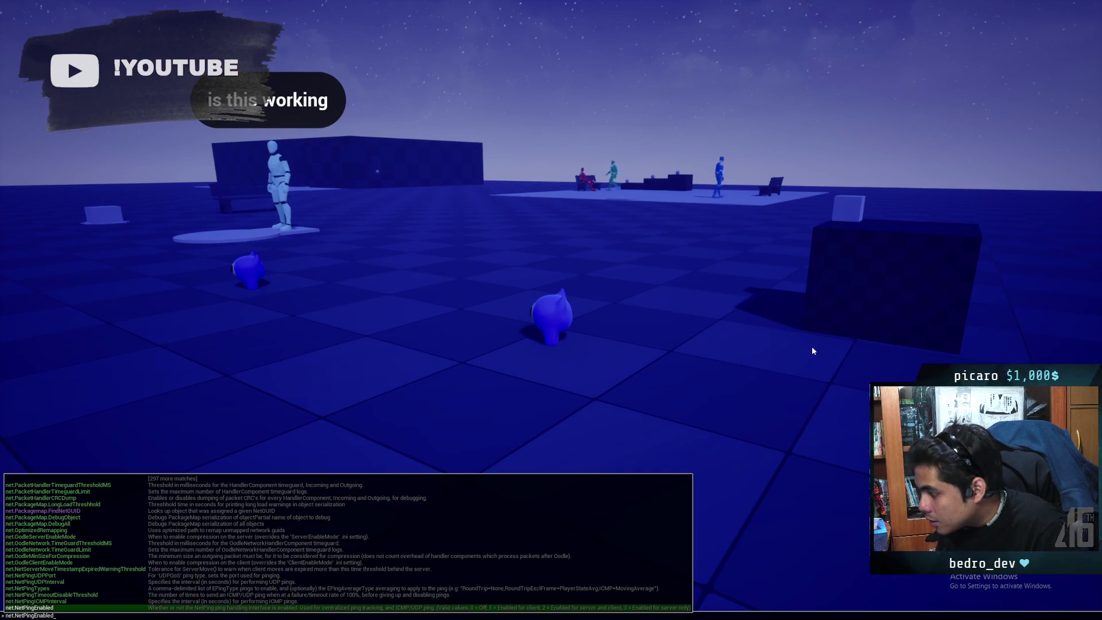
{"action": "key", "text": "Tab"}
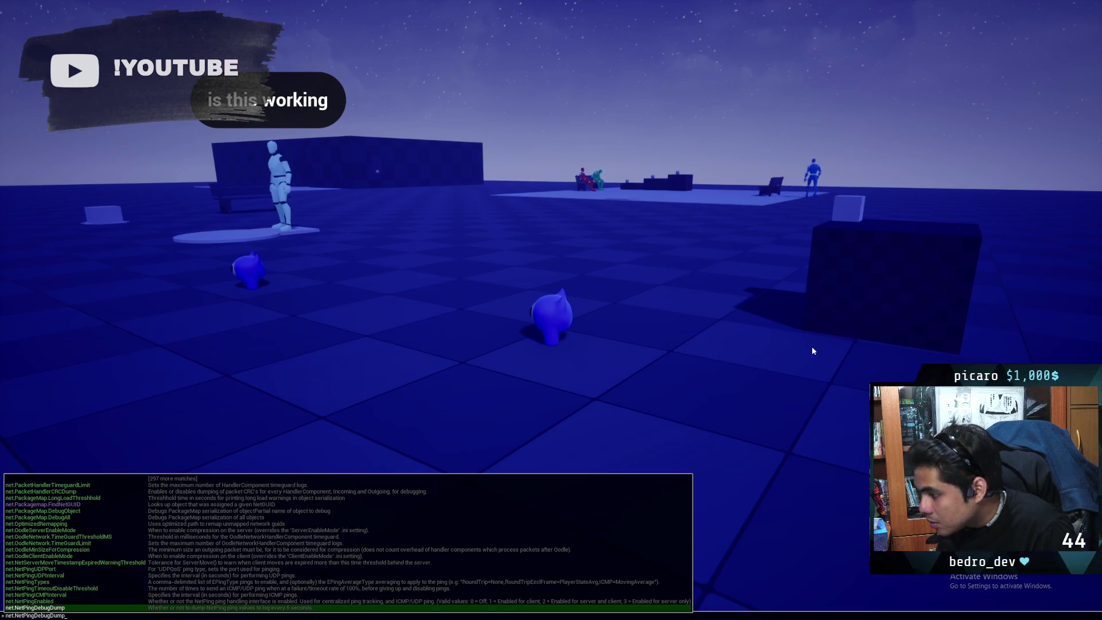
{"action": "key", "text": "Tab"}
{"action": "key", "text": "Tab"}
{"action": "key", "text": "Tab"}
{"action": "key", "text": "Tab"}
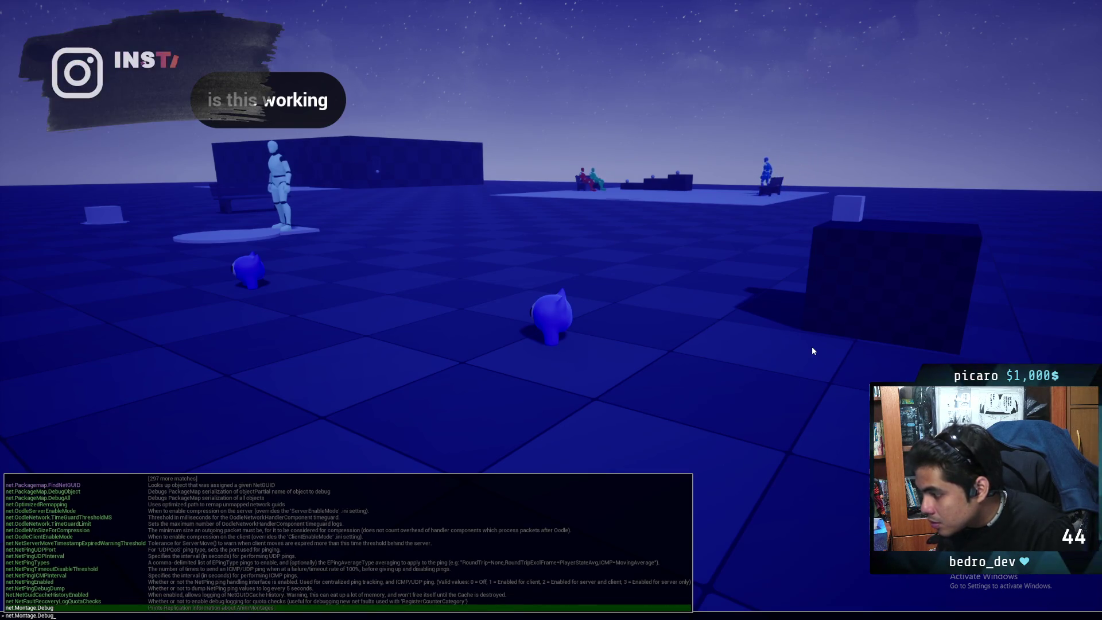
{"action": "key", "text": "Tab"}
{"action": "key", "text": "Tab"}
{"action": "key", "text": "Tab"}
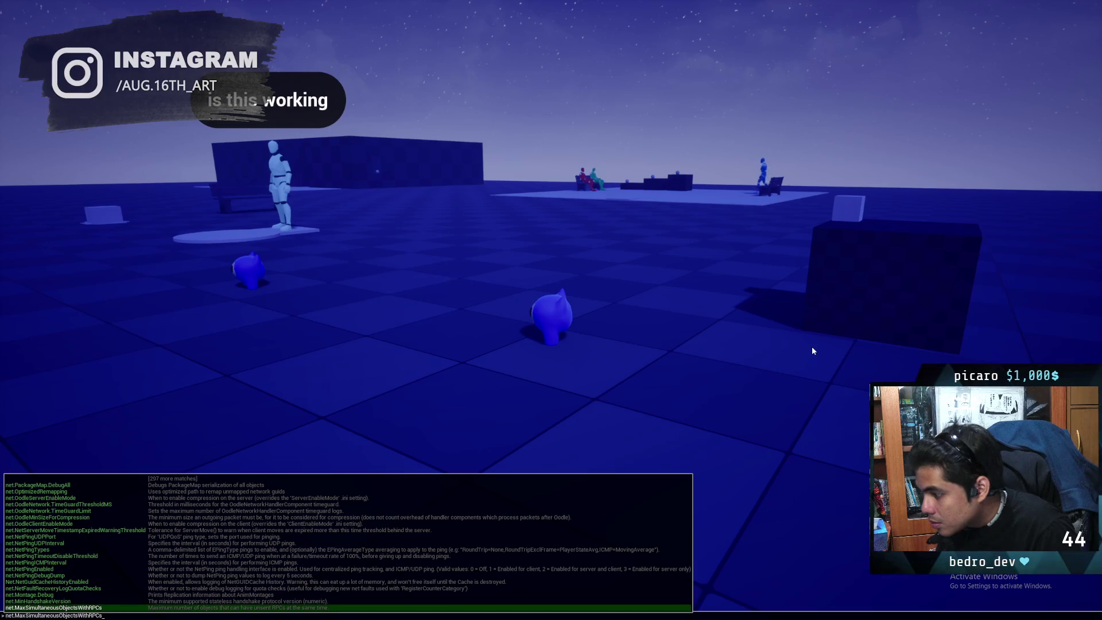
{"action": "key", "text": "Tab"}
{"action": "key", "text": "Tab"}
{"action": "key", "text": "Tab"}
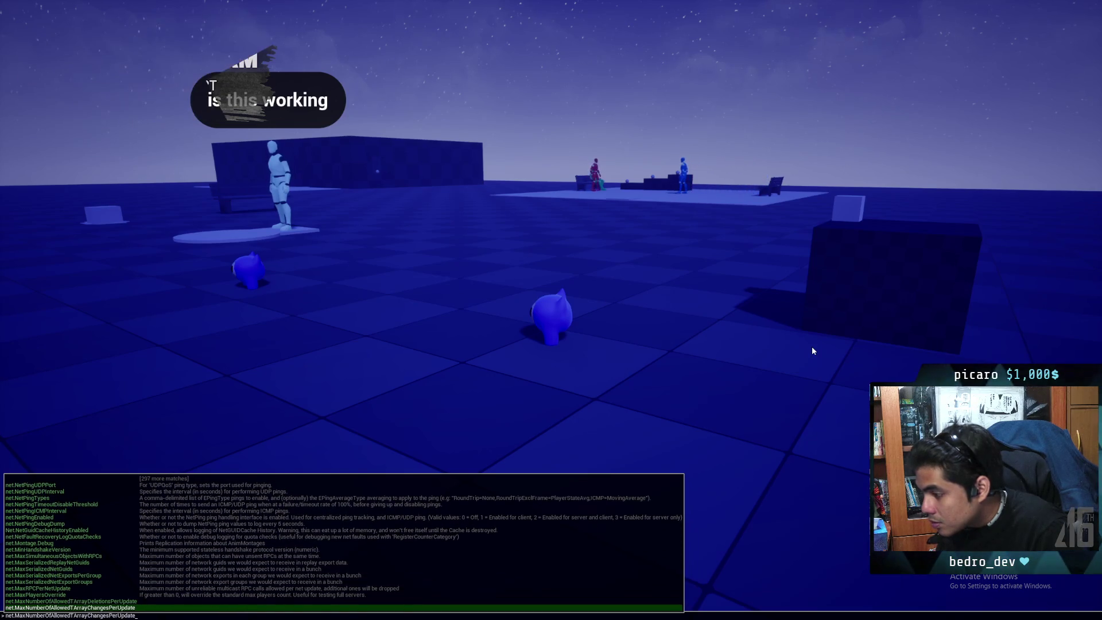
{"action": "key", "text": "Tab"}
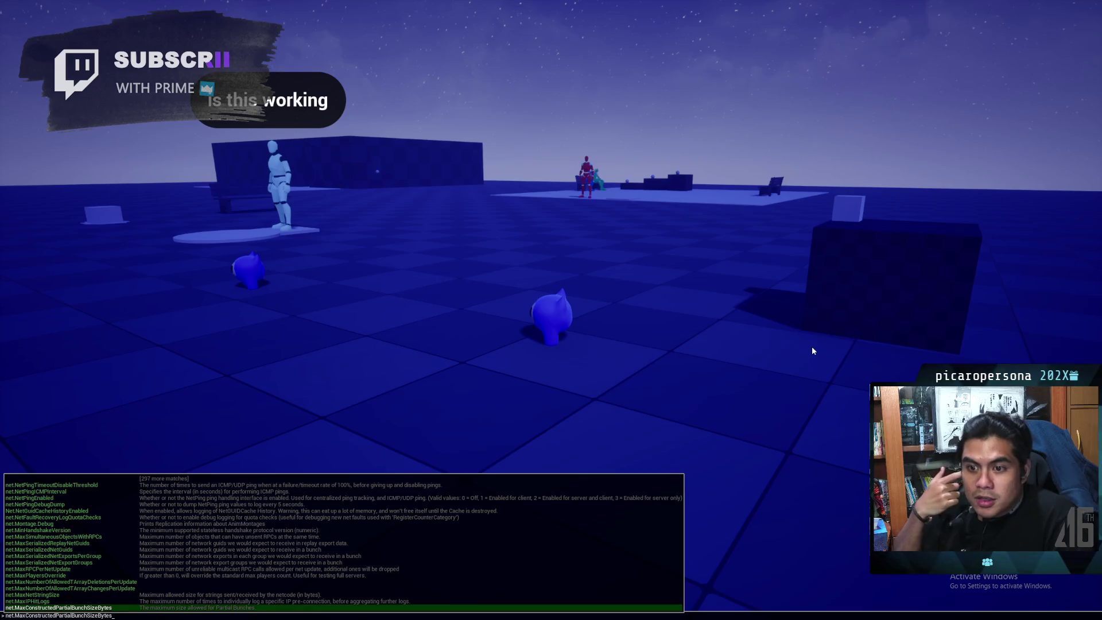
{"action": "key", "text": "Tab"}
{"action": "key", "text": "Tab"}
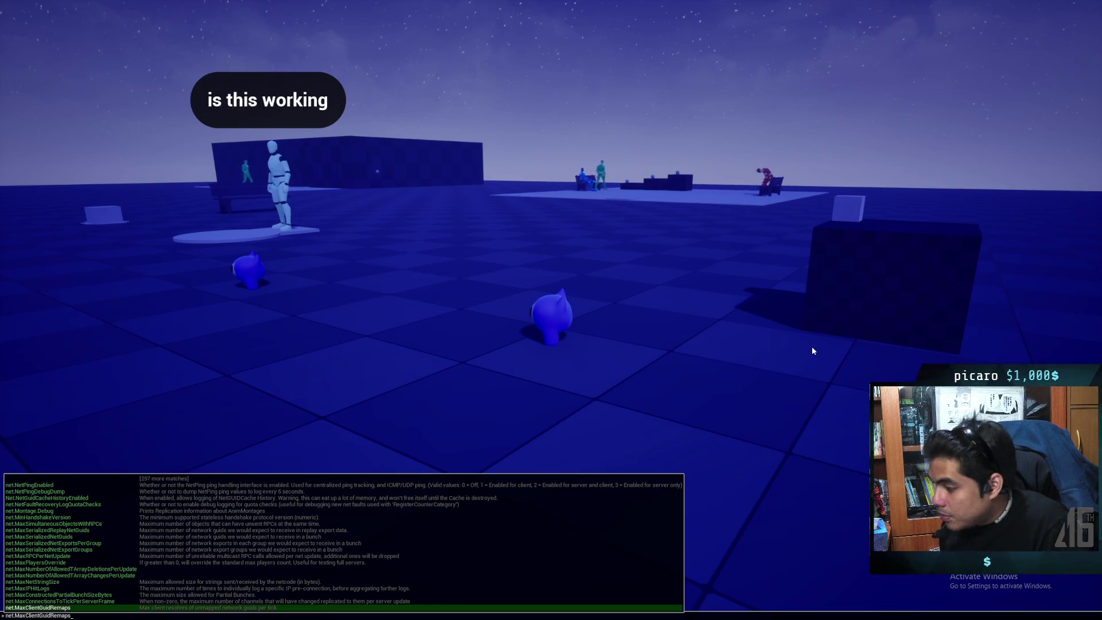
{"action": "key", "text": "Tab"}
{"action": "key", "text": "Tab"}
{"action": "key", "text": "Tab"}
{"action": "key", "text": "Tab"}
{"action": "key", "text": "Tab"}
{"action": "key", "text": "Tab"}
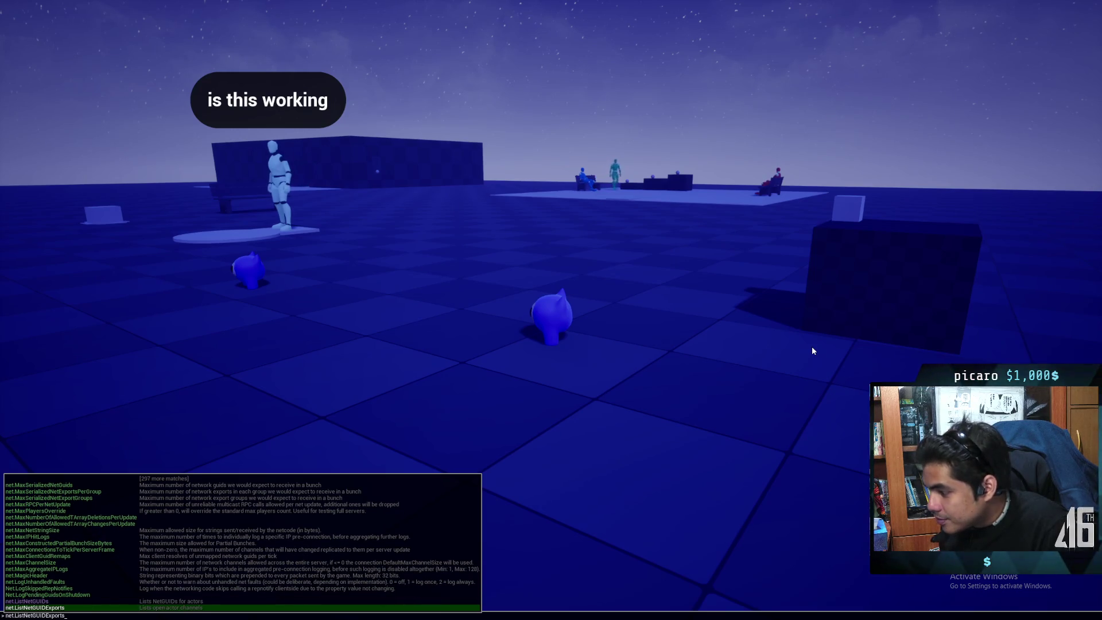
{"action": "key", "text": "Tab"}
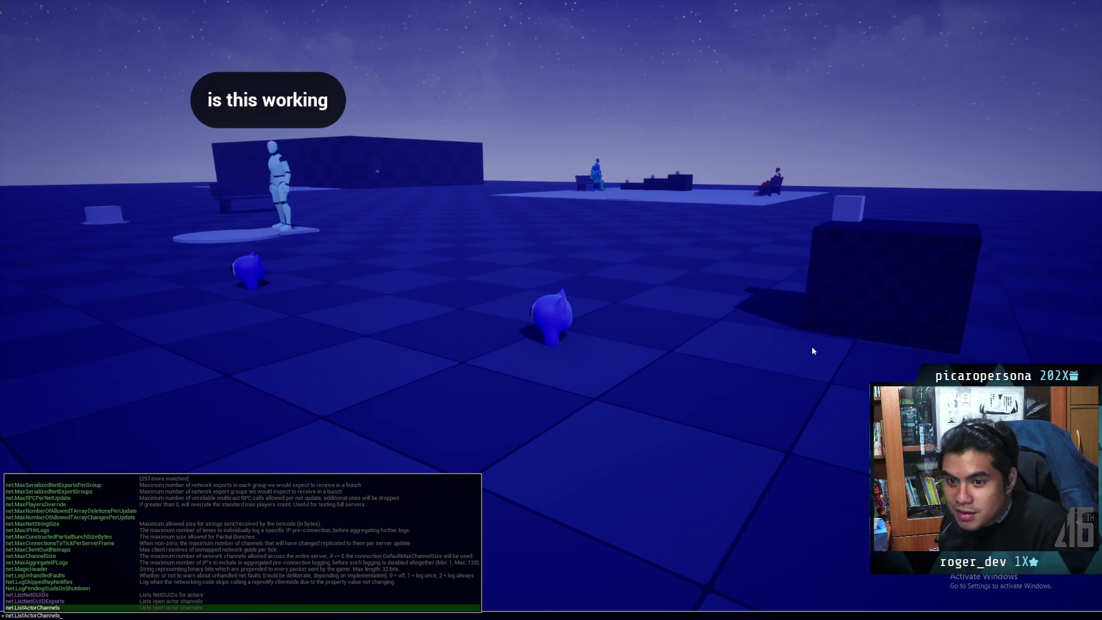
{"action": "key", "text": "Tab"}
{"action": "key", "text": "Tab"}
{"action": "key", "text": "Tab"}
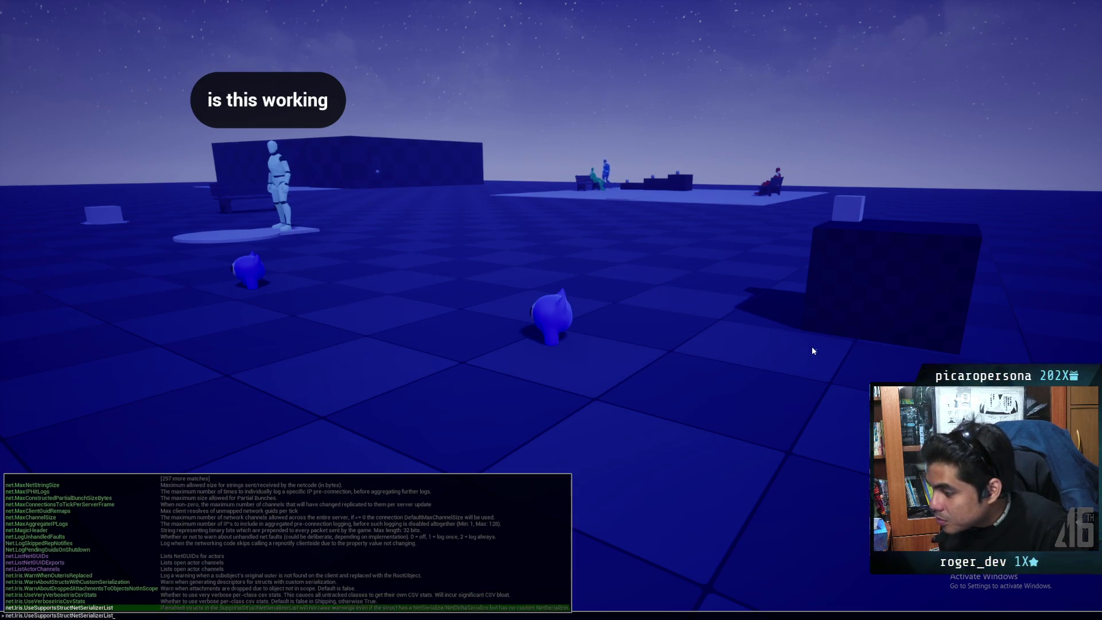
{"action": "key", "text": "Tab"}
{"action": "key", "text": "Tab"}
{"action": "key", "text": "Tab"}
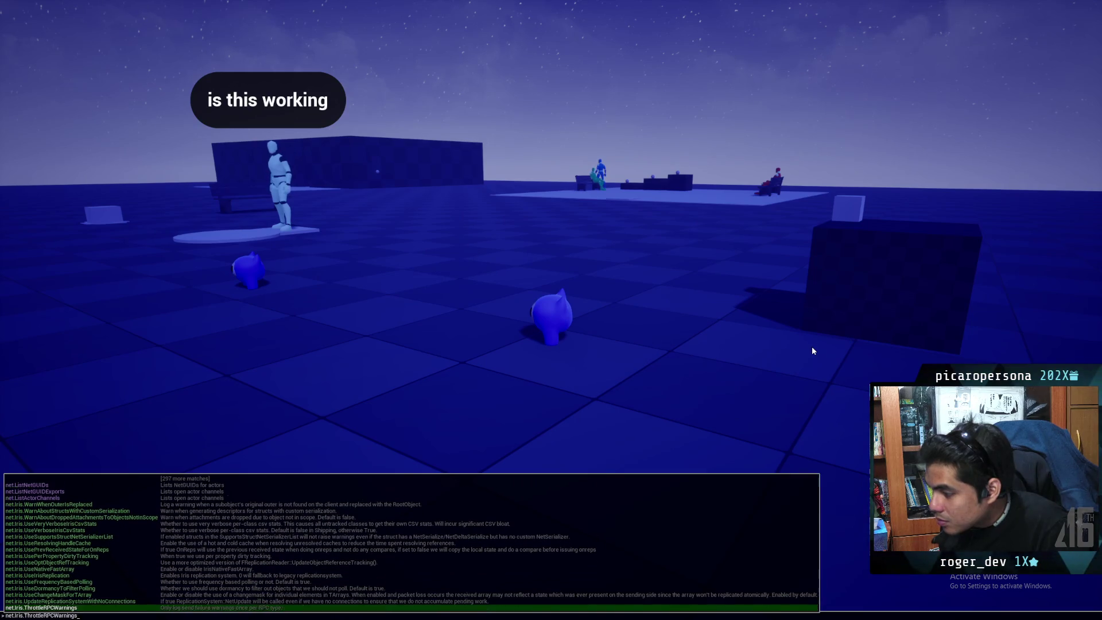
{"action": "key", "text": "Tab"}
{"action": "key", "text": "Tab"}
{"action": "key", "text": "Tab"}
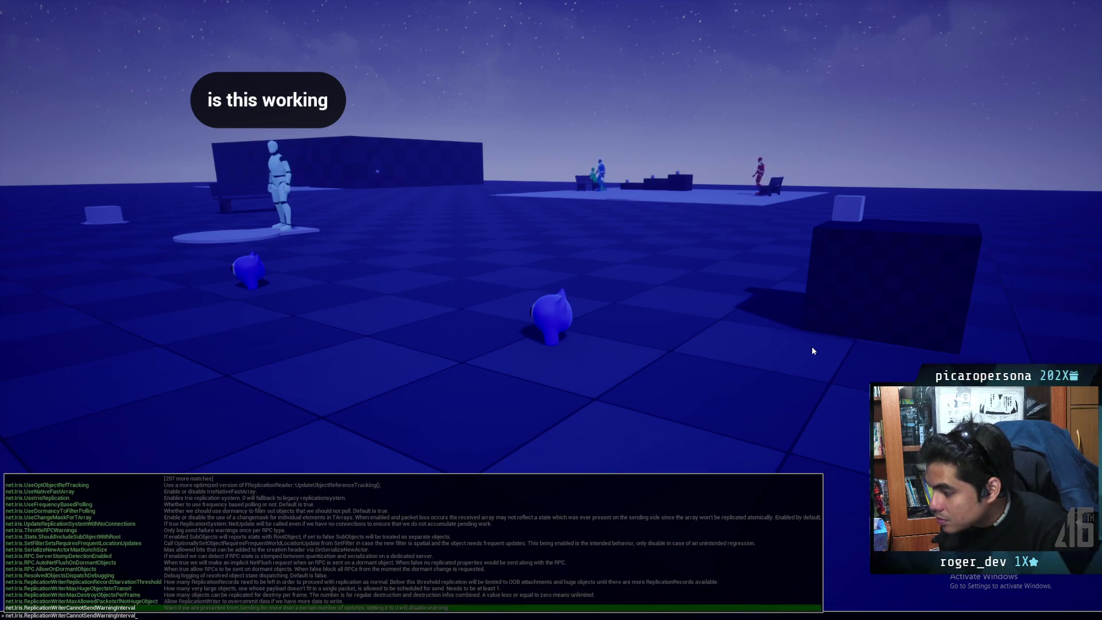
{"action": "key", "text": "Tab"}
{"action": "key", "text": "Tab"}
{"action": "key", "text": "Tab"}
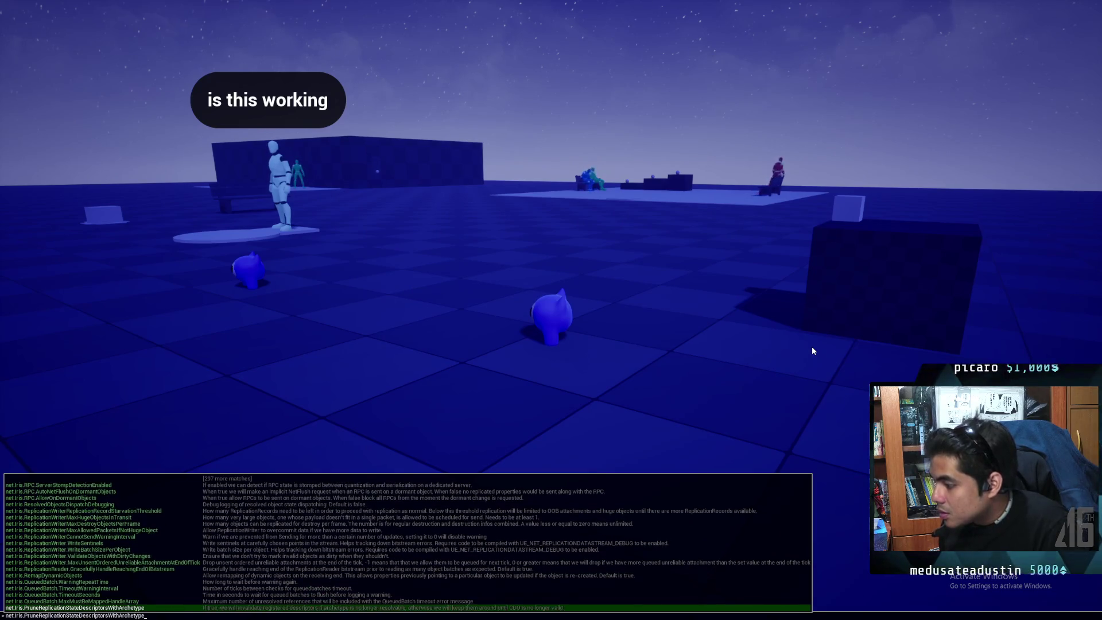
{"action": "key", "text": "BackSpace"}
{"action": "key", "text": "BackSpace"}
{"action": "key", "text": "BackSpace"}
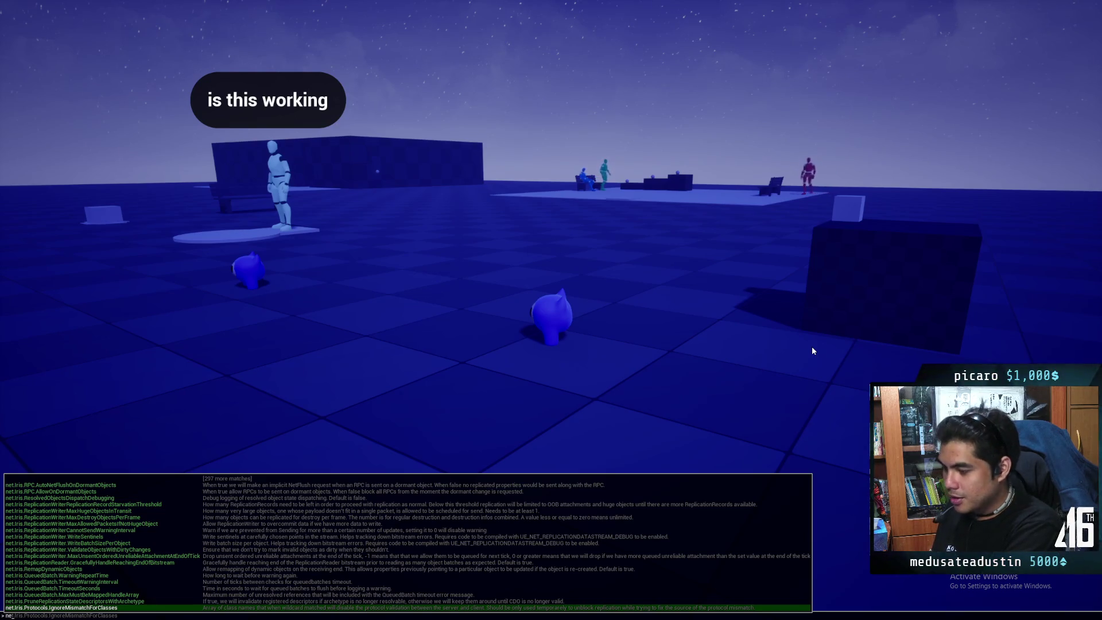
{"action": "key", "text": "ctrl+a"}
Step: Run stat ping from the console to show the ICMP and UDP ping counters
{"action": "type", "text": "stat"}
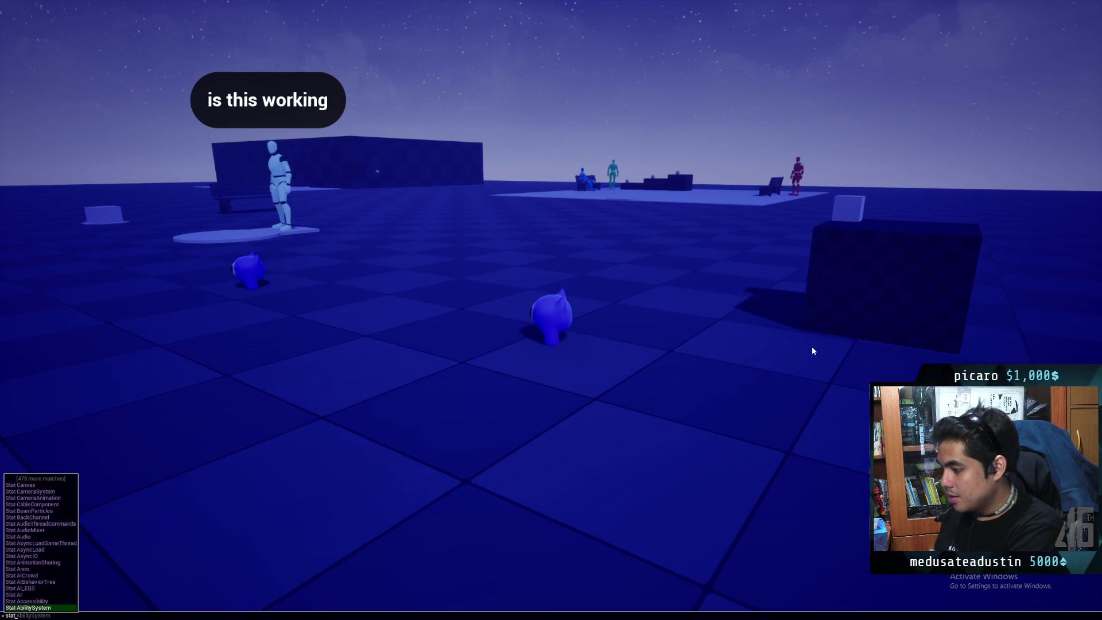
{"action": "type", "text": " ping"}
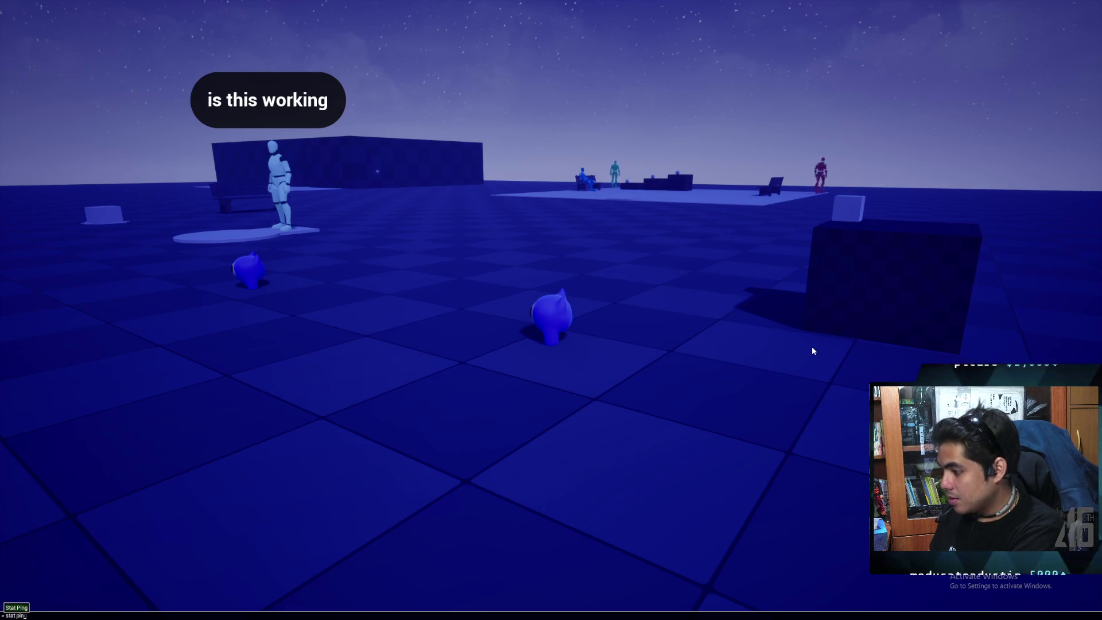
{"action": "key", "text": "Return"}
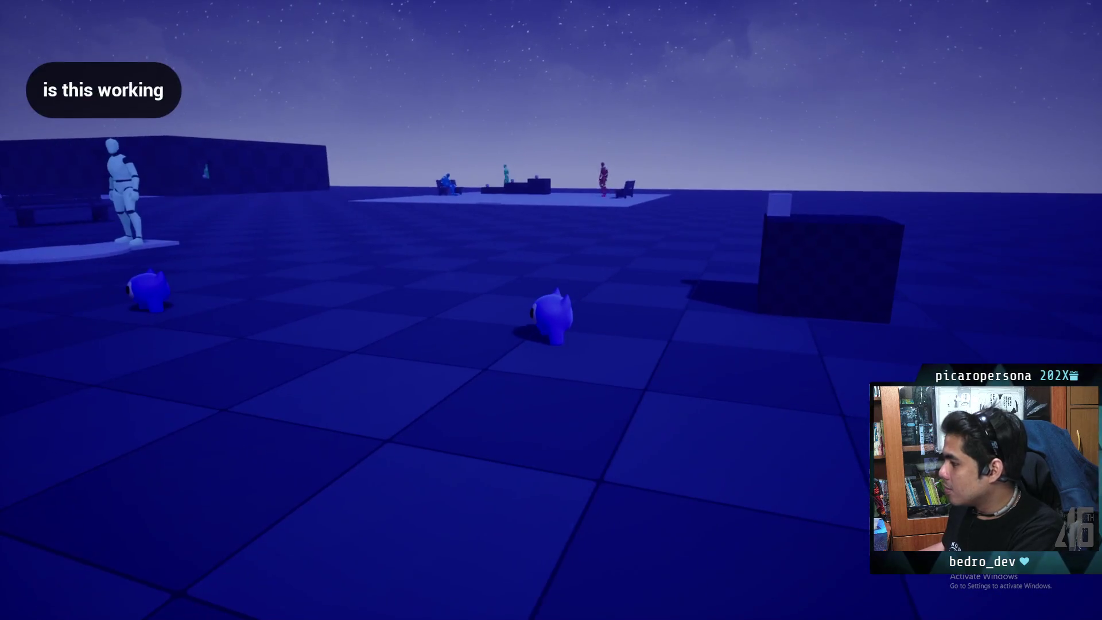
{"action": "key", "text": "grave"}
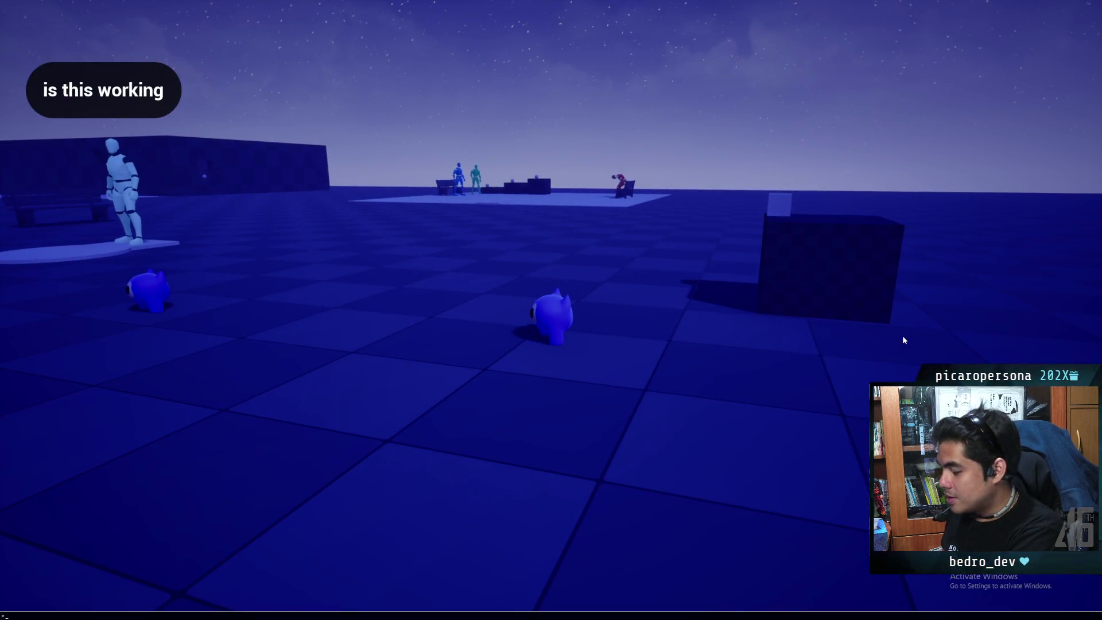
{"action": "type", "text": "stat pin"}
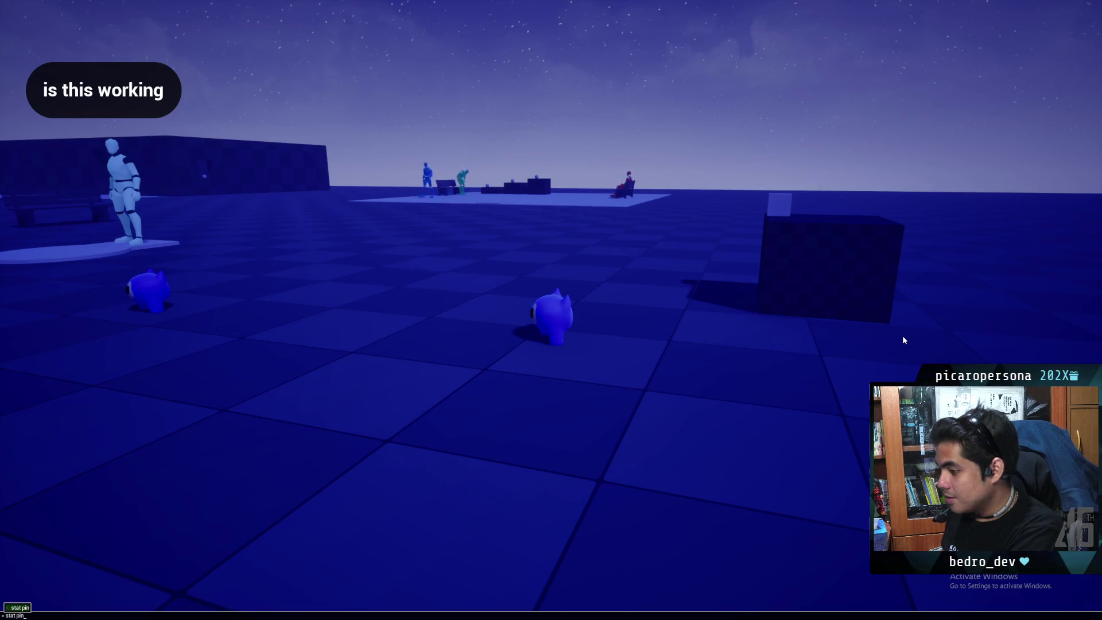
{"action": "type", "text": "g"}
{"action": "key", "text": "Return"}
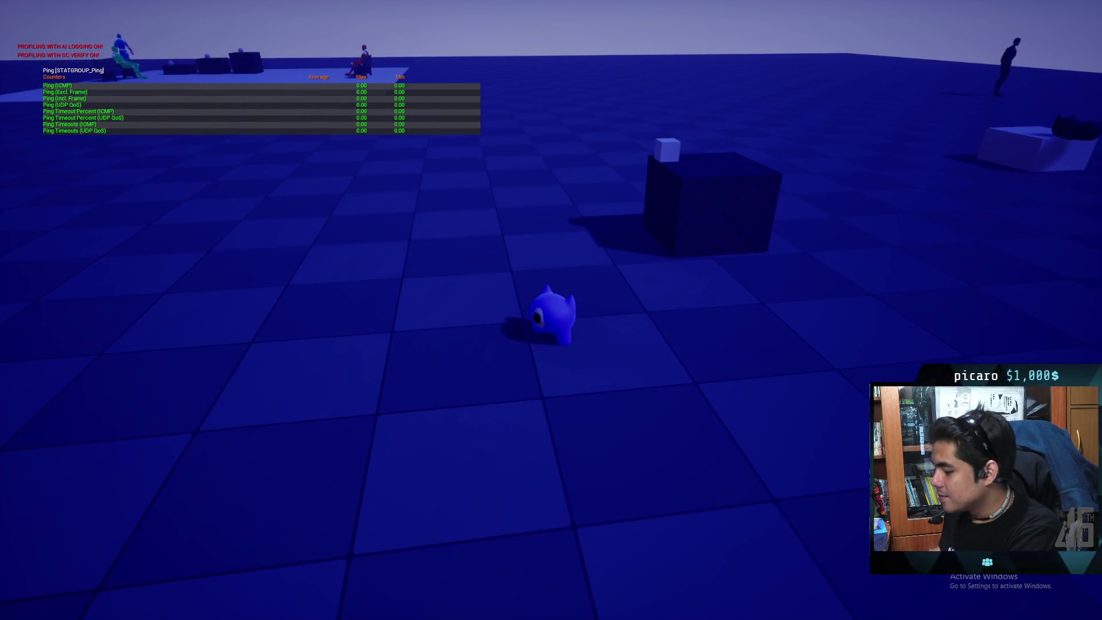
{"action": "key", "text": "grave"}
Step: Run stat none to remove all stat overlays from the game view
{"action": "type", "text": "stat none"}
{"action": "key", "text": "Return"}
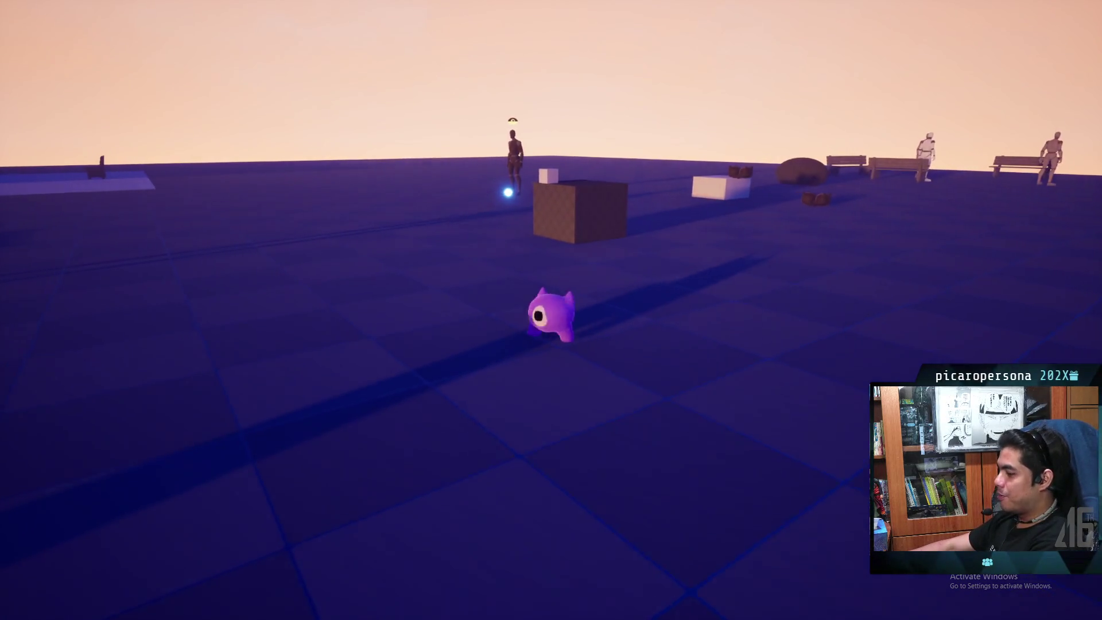
Step: Walk the character across the plaza to the dark cube and perform a slash attack
{"action": "key", "text": "w"}
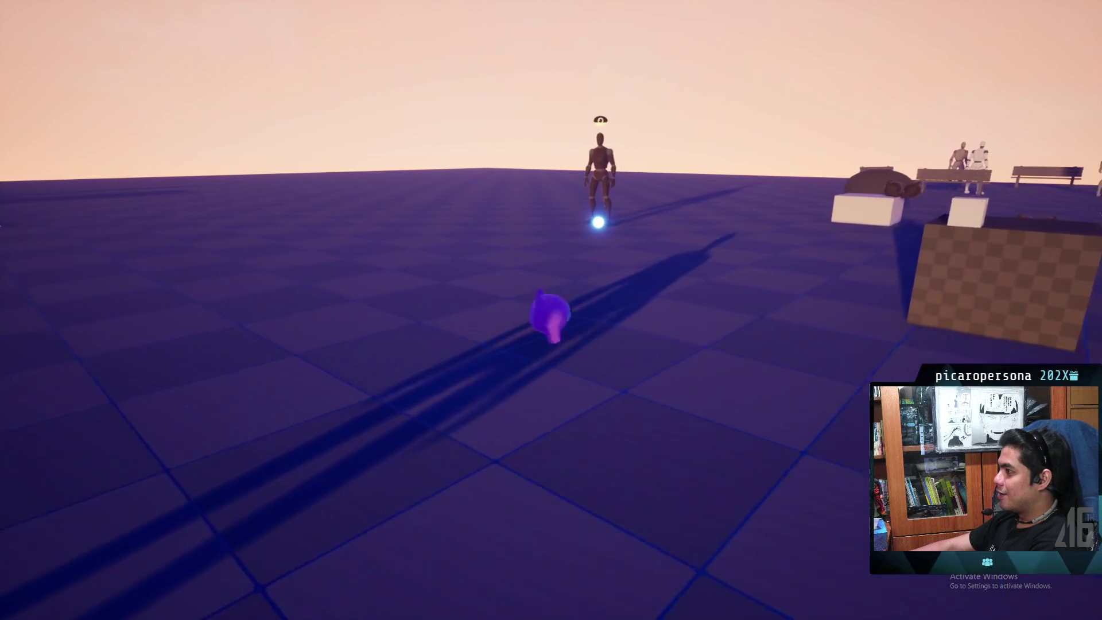
{"action": "key", "text": "w"}
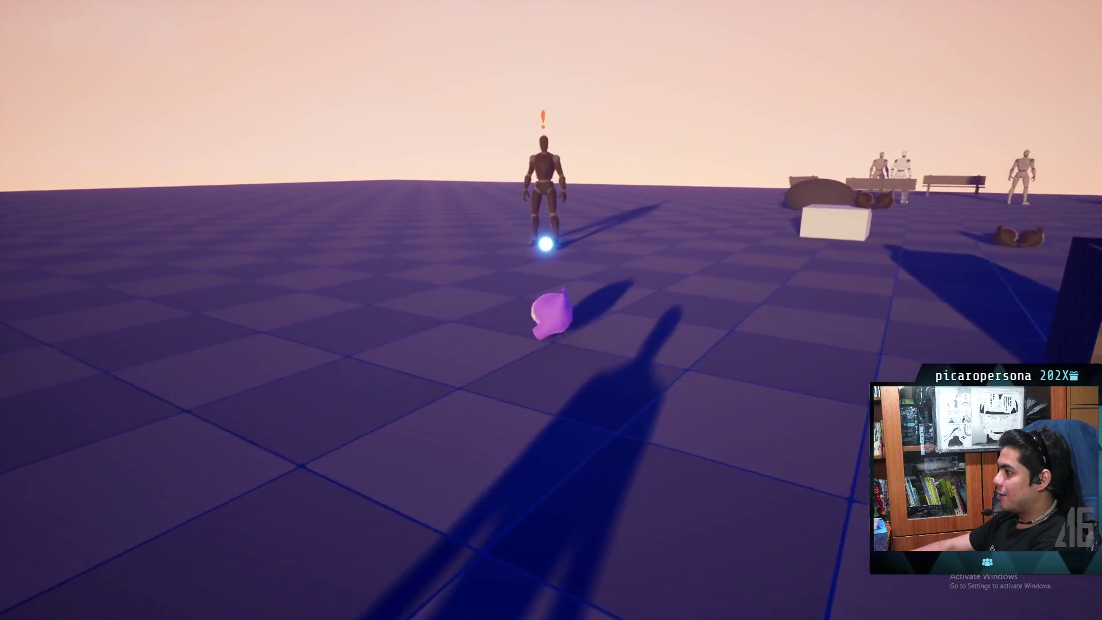
{"action": "key", "text": "w"}
{"action": "key", "text": "s"}
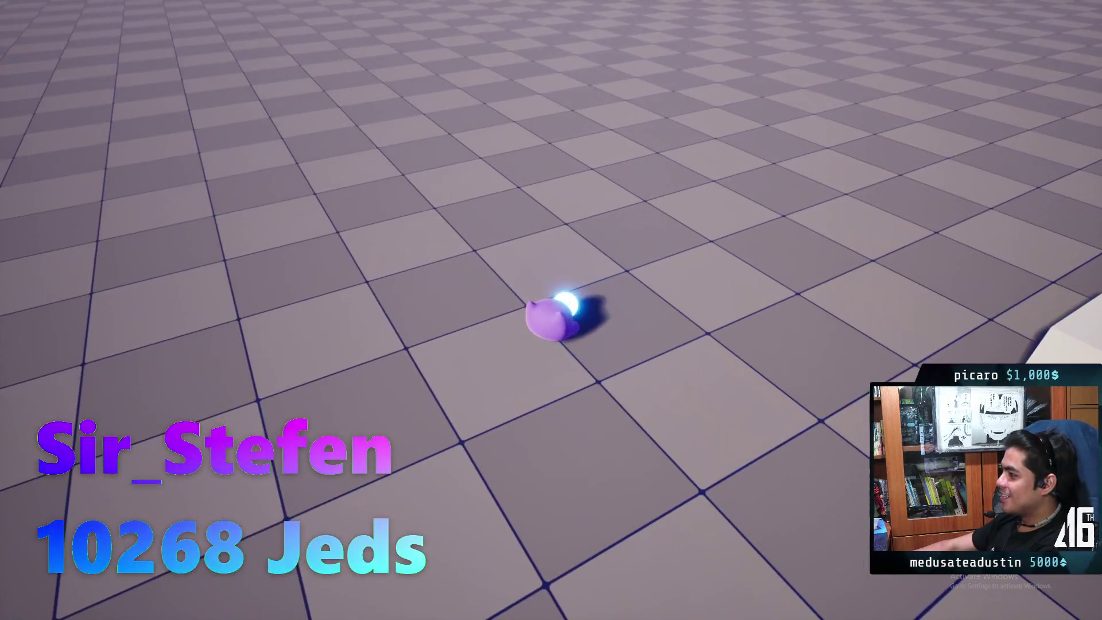
{"action": "left_click", "coordinate": [573, 236]}
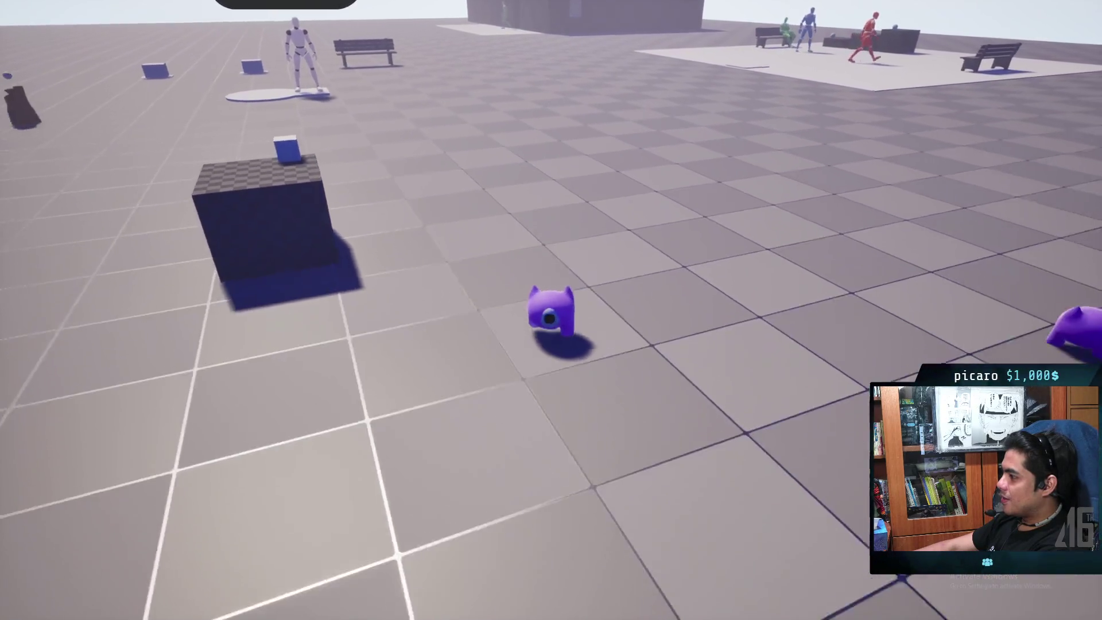
Step: Turn on show Collision and walk the character up beside the Trenchcoat and Hat pickups
{"action": "key", "text": "grave"}
{"action": "key", "text": "Up"}
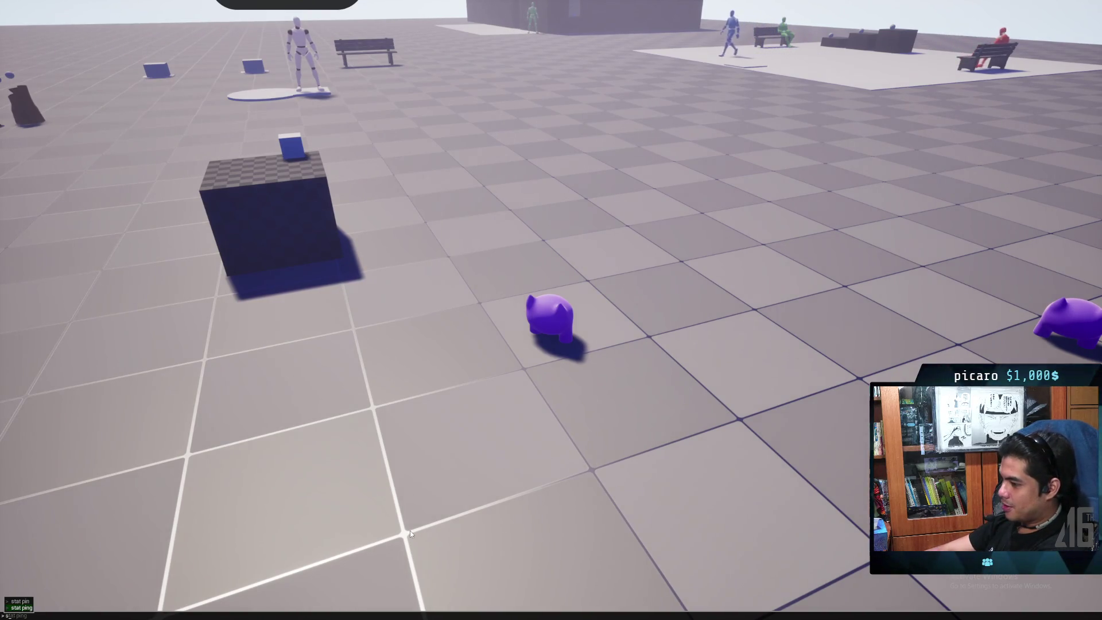
{"action": "type", "text": "how coll"}
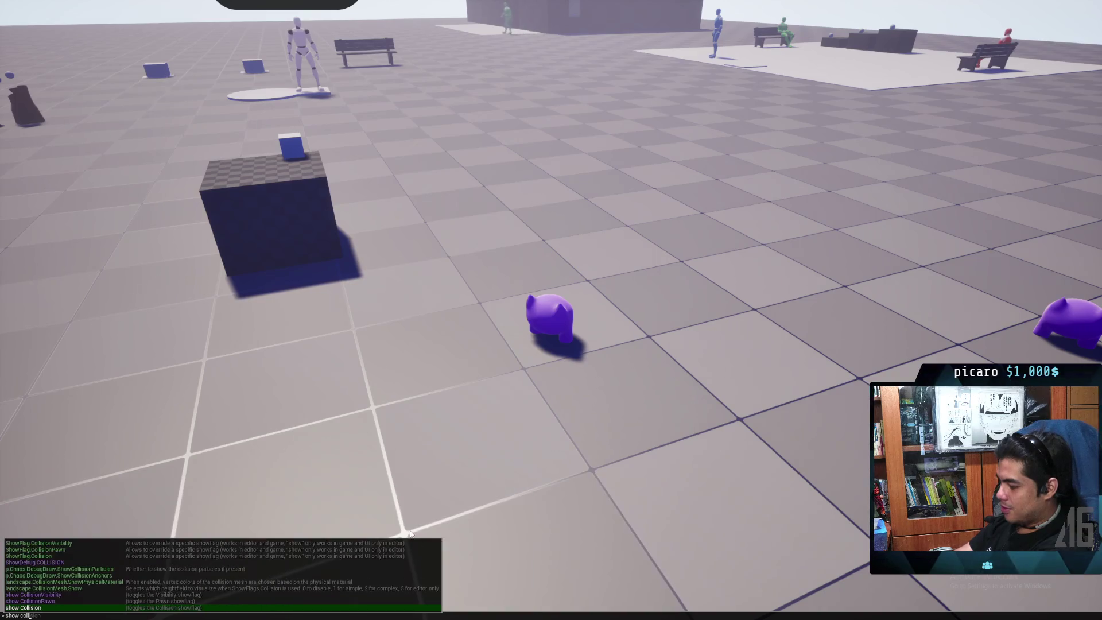
{"action": "key", "text": "Tab"}
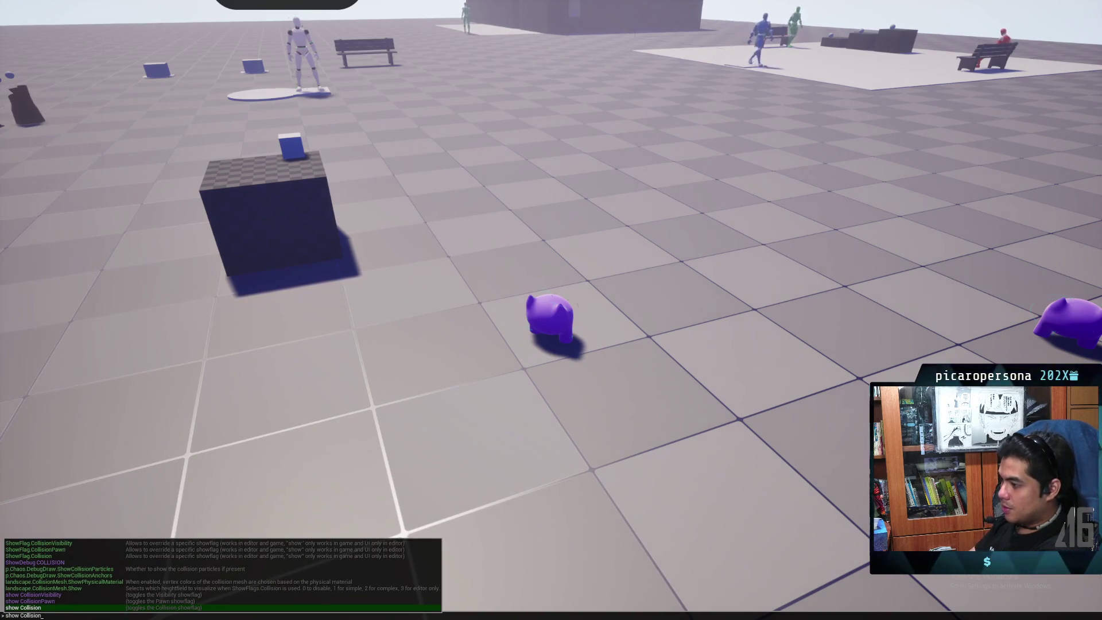
{"action": "key", "text": "Return"}
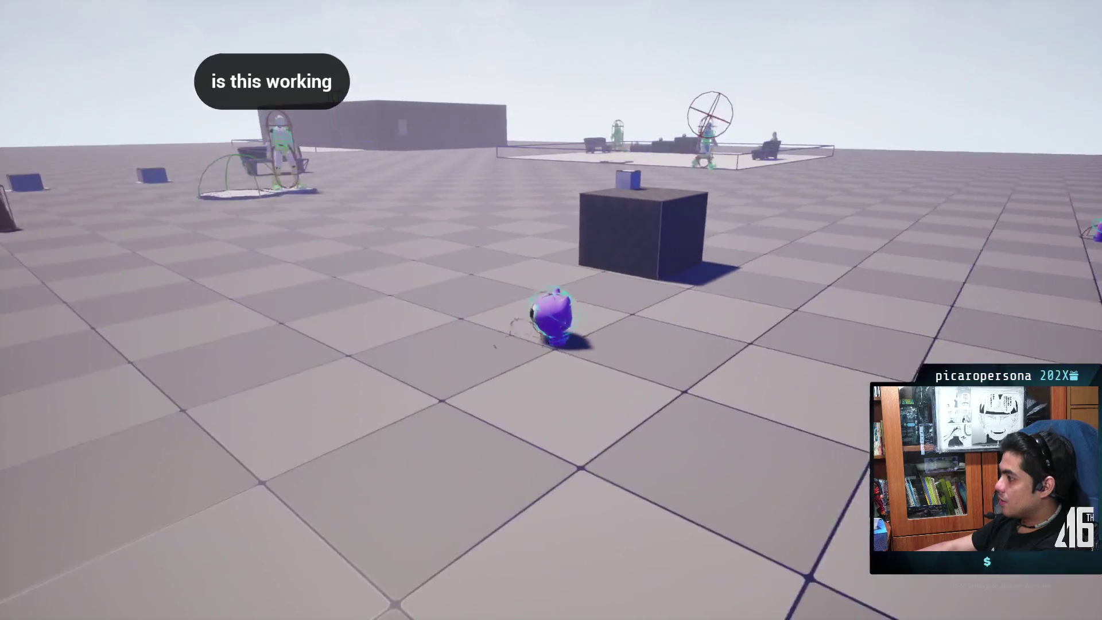
{"action": "key", "text": "w"}
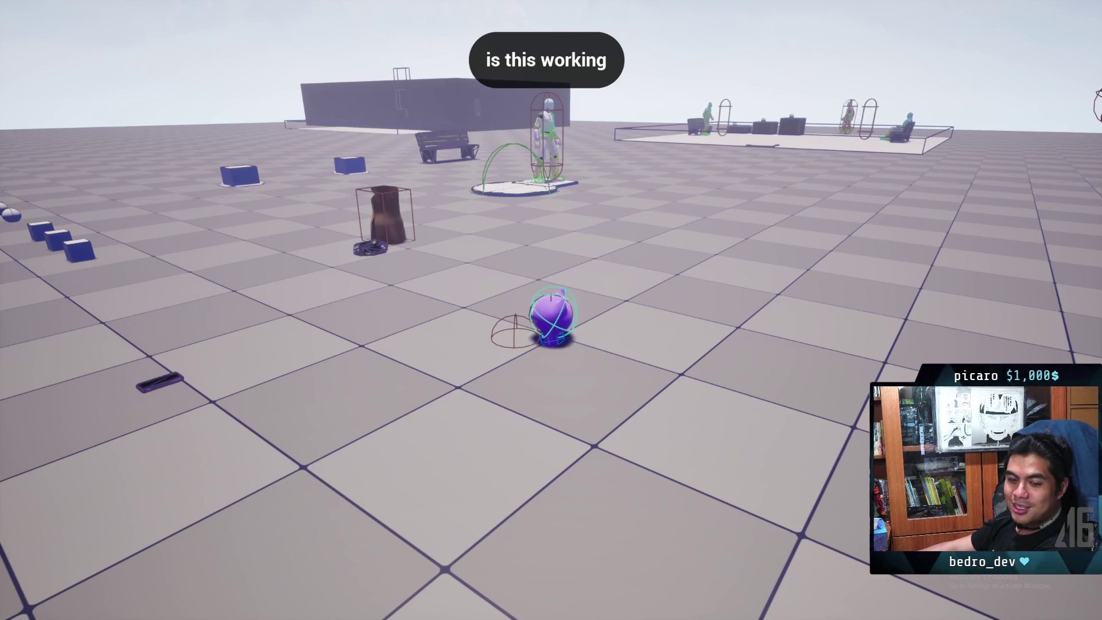
{"action": "key", "text": "w"}
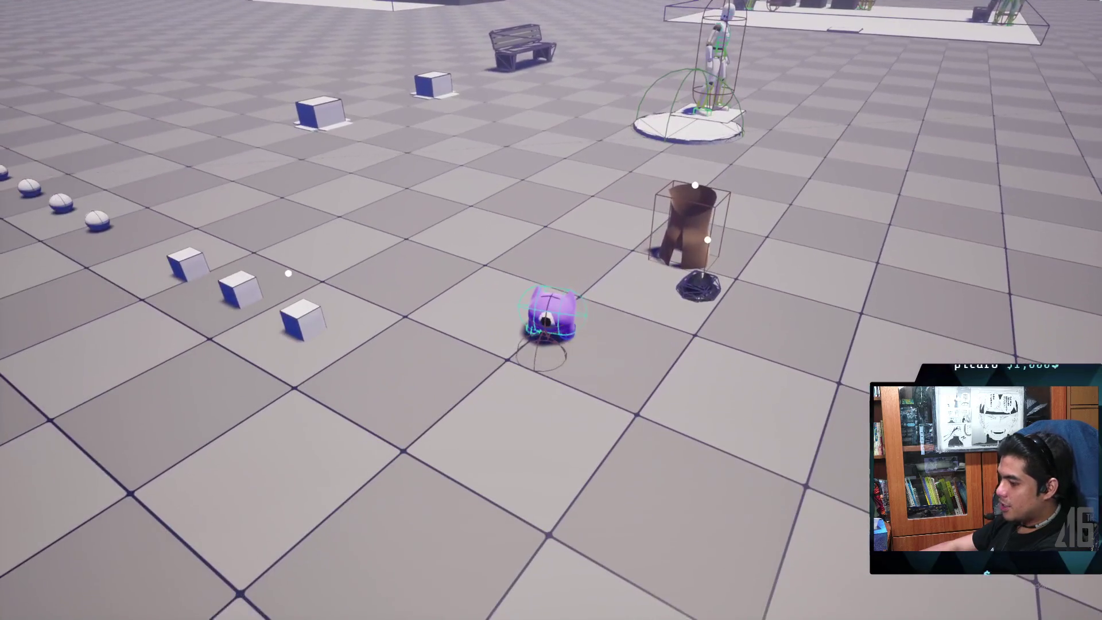
Step: Turn on the stat fps frame-rate counter and step back from the pillar
{"action": "key", "text": "grave"}
{"action": "type", "text": "stt"}
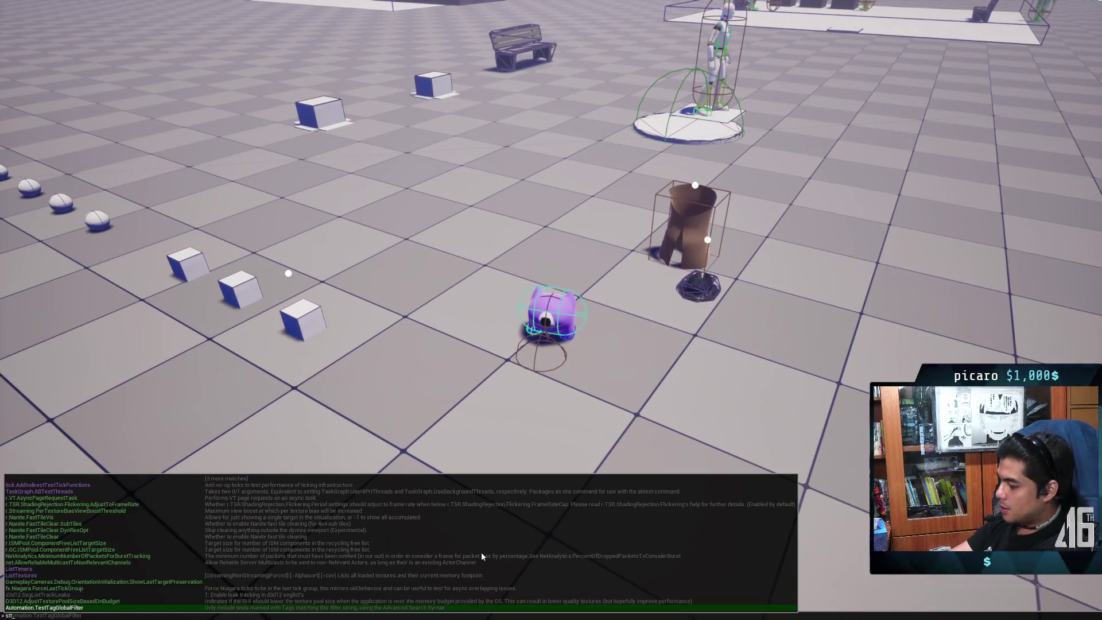
{"action": "type", "text": "at fps"}
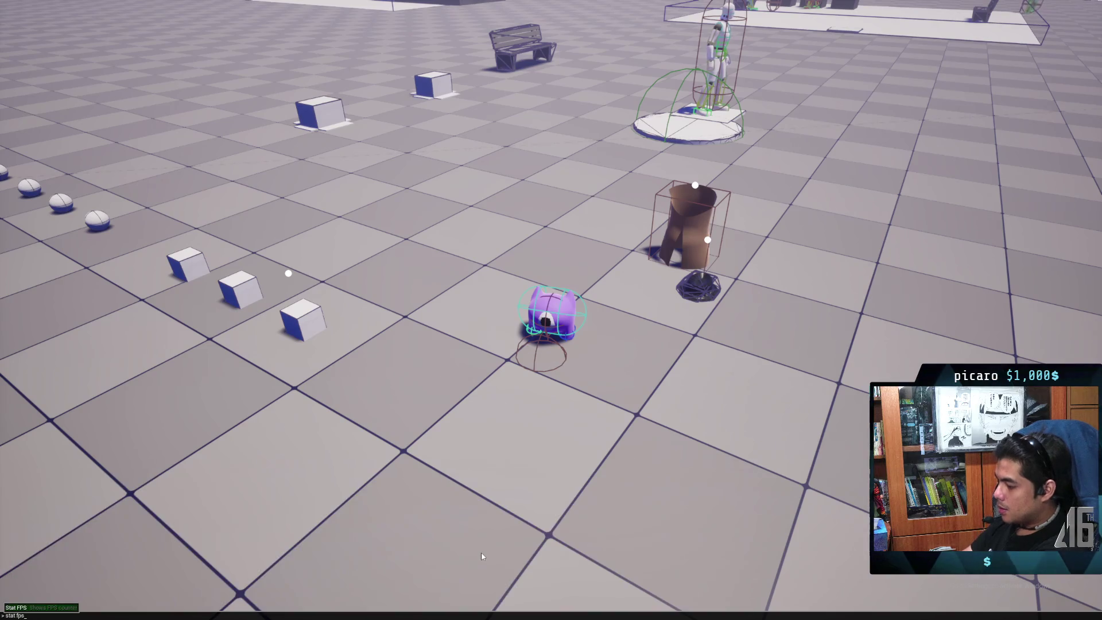
{"action": "key", "text": "Return"}
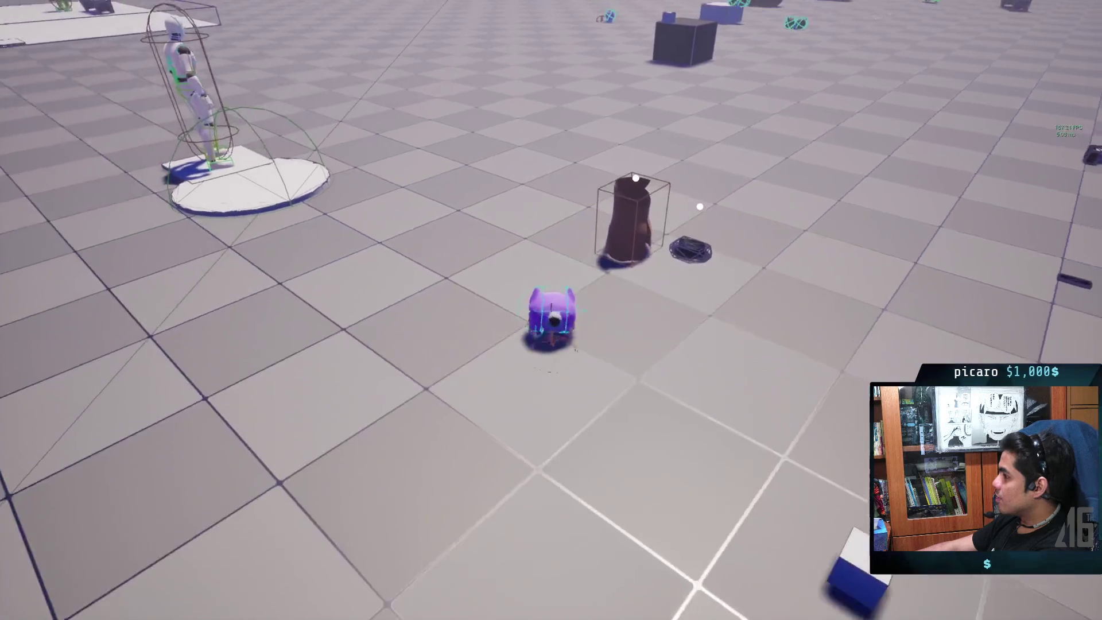
{"action": "key", "text": "s"}
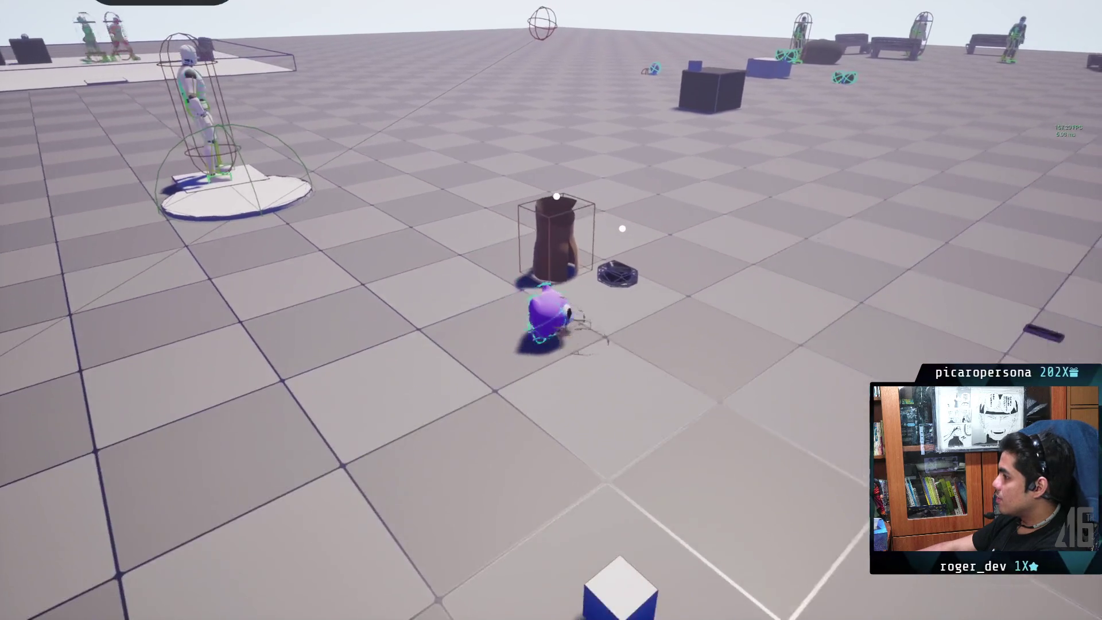
Step: Cap the frame rate with t.MaxFPS 60, then move beside the blue blocks
{"action": "key", "text": "grave"}
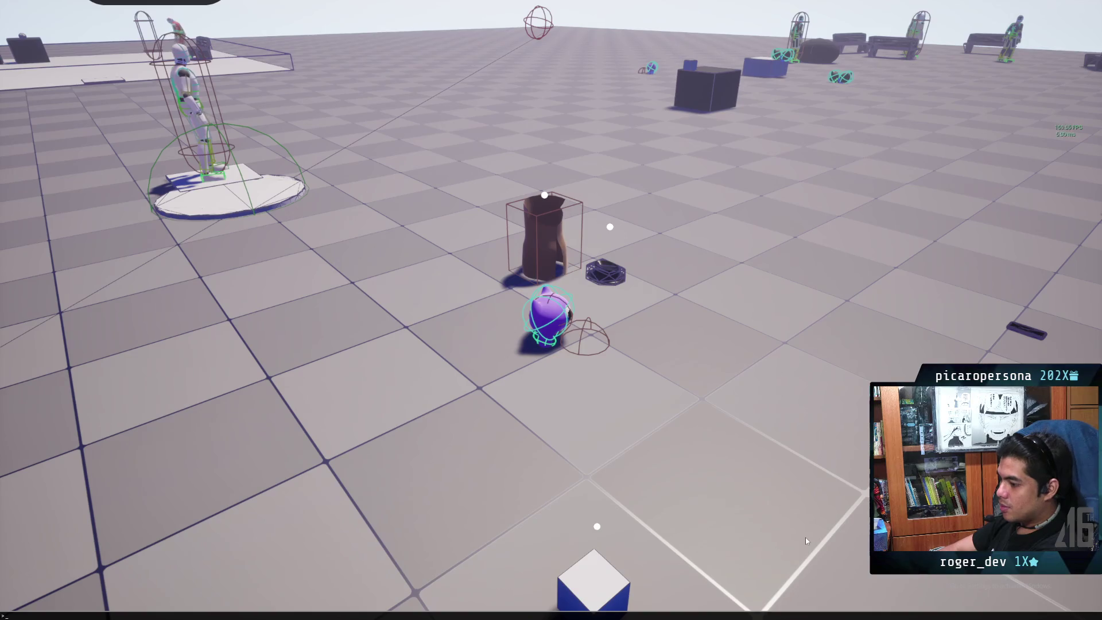
{"action": "type", "text": "t.max fps"}
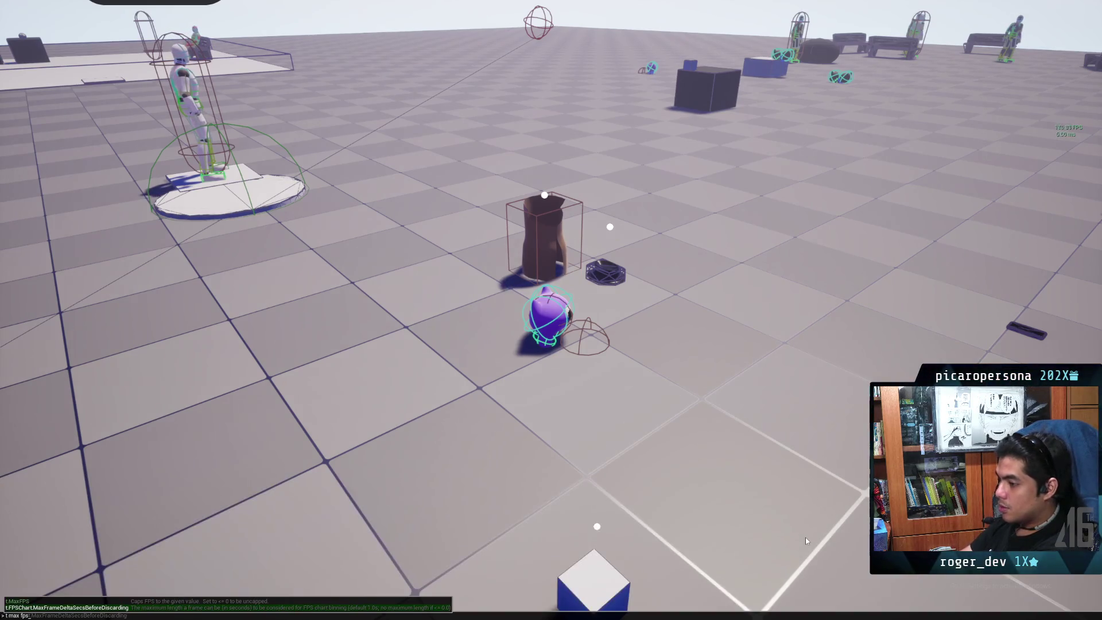
{"action": "key", "text": "Up"}
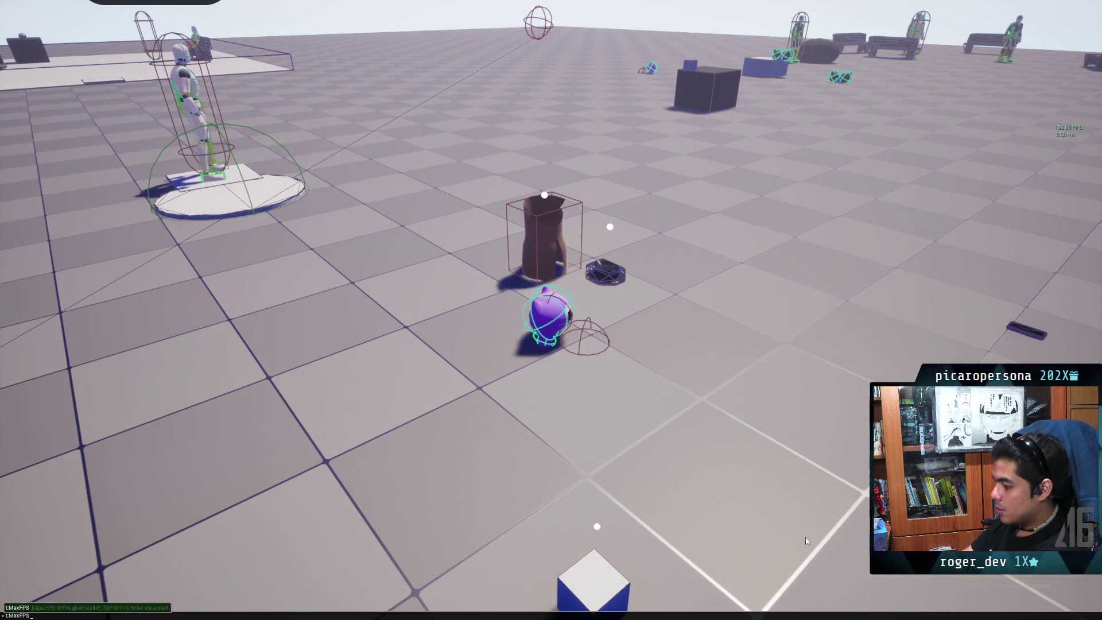
{"action": "key", "text": "Return"}
{"action": "key", "text": "w"}
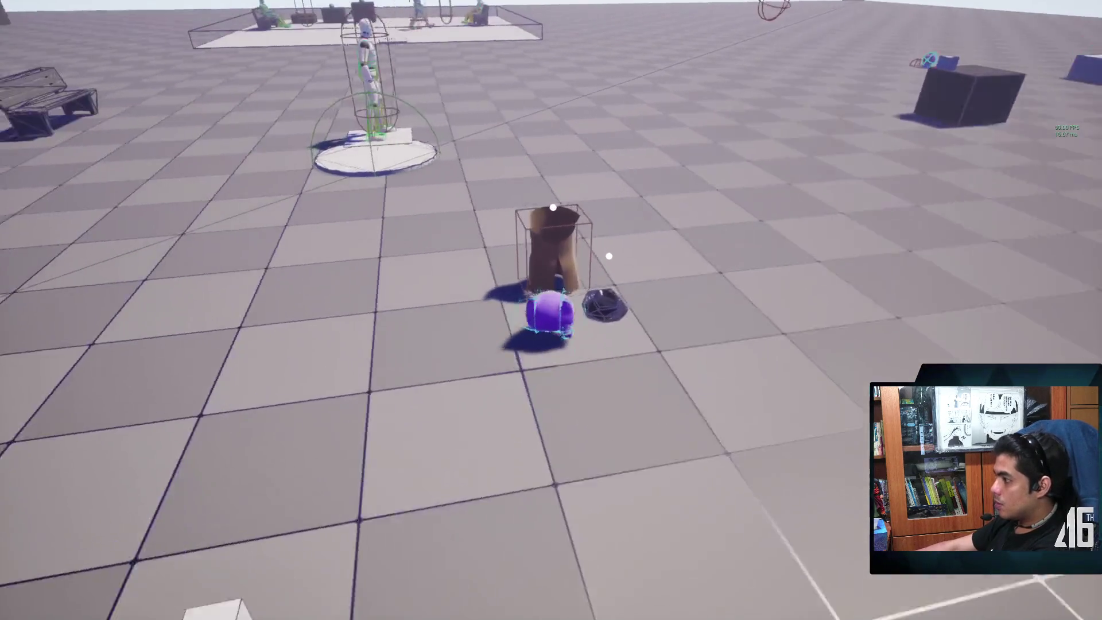
{"action": "key", "text": "s"}
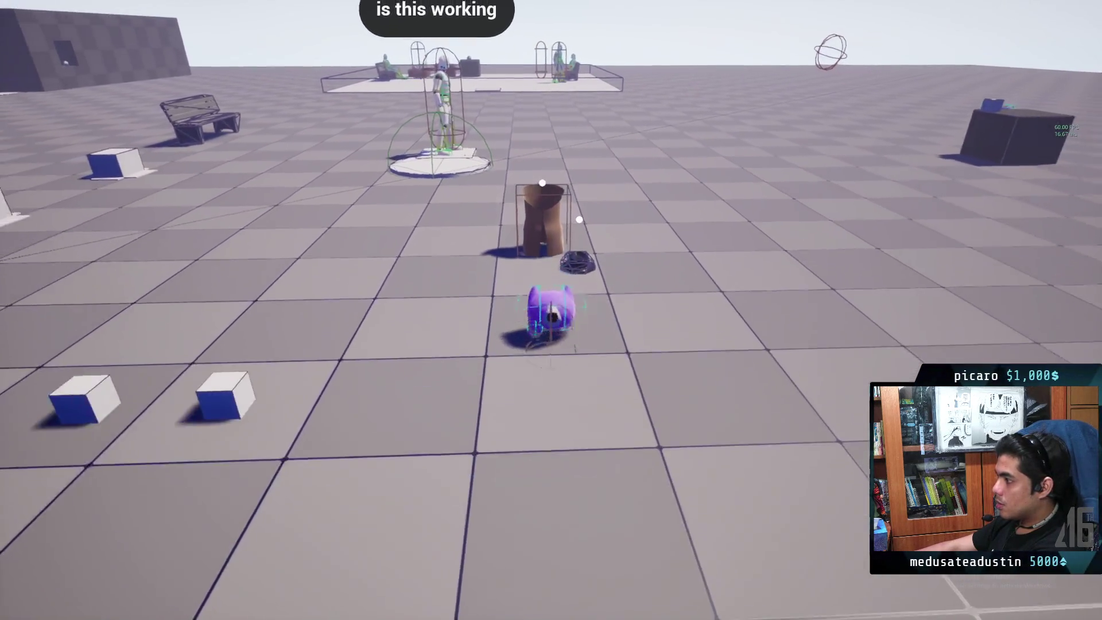
{"action": "key", "text": "a"}
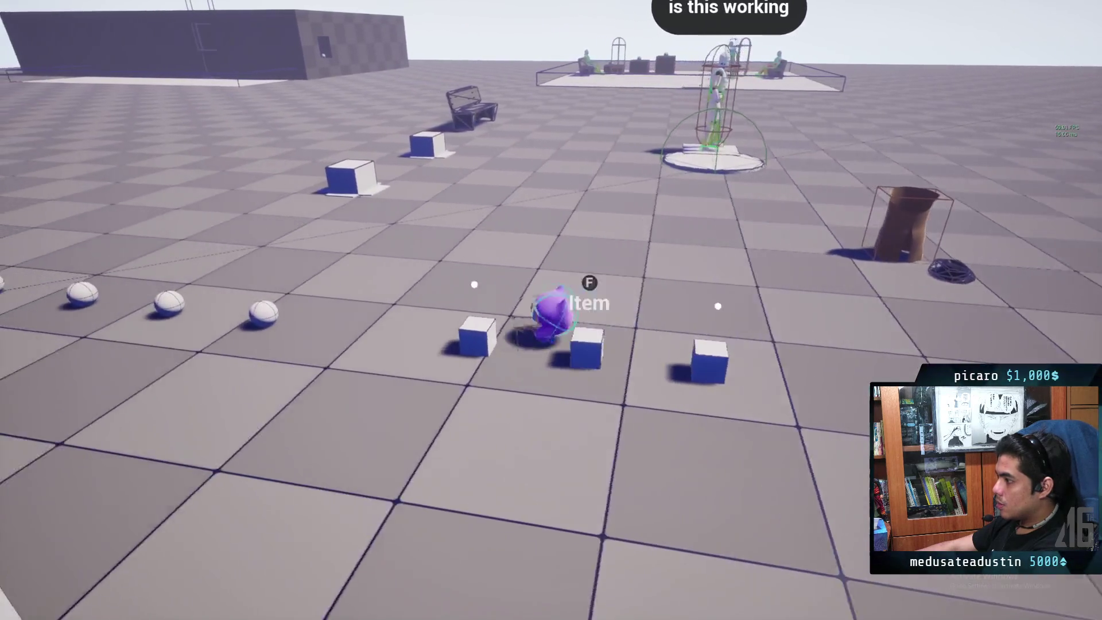
Step: Run stat net to show the network statistics overlay, then walk up to the cubes
{"action": "key", "text": "w"}
{"action": "key", "text": "s"}
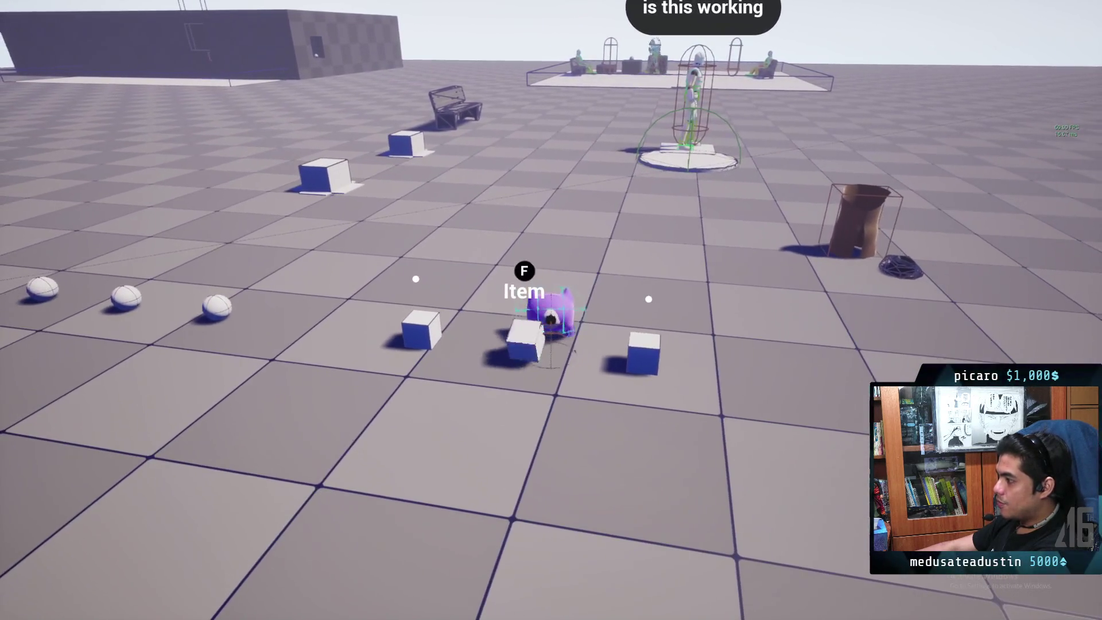
{"action": "key", "text": "s"}
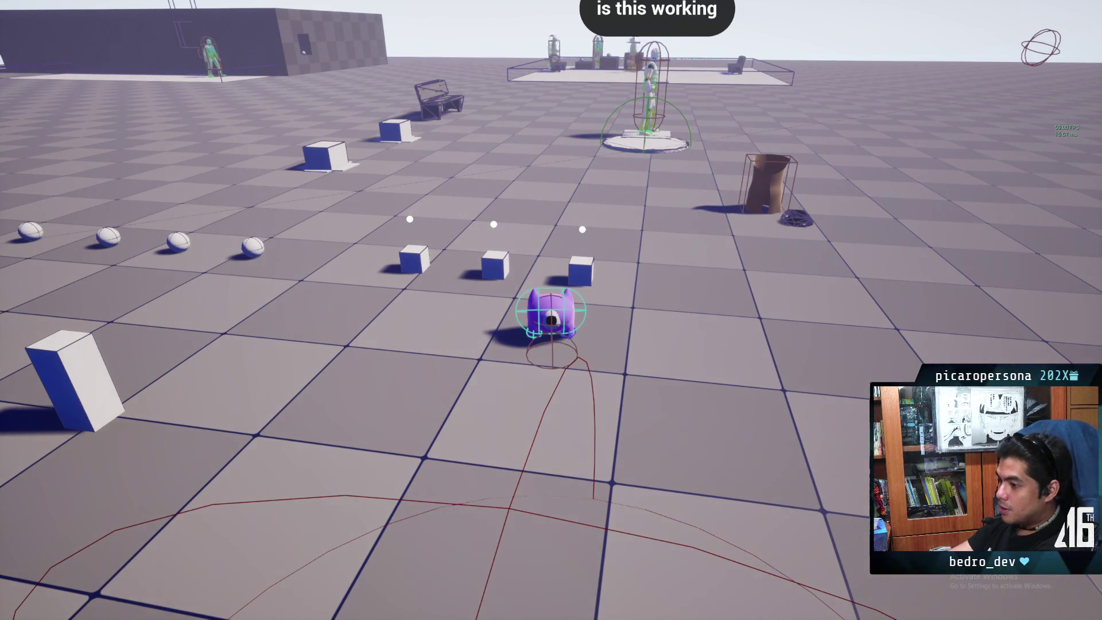
{"action": "key", "text": "grave"}
{"action": "type", "text": "stat "}
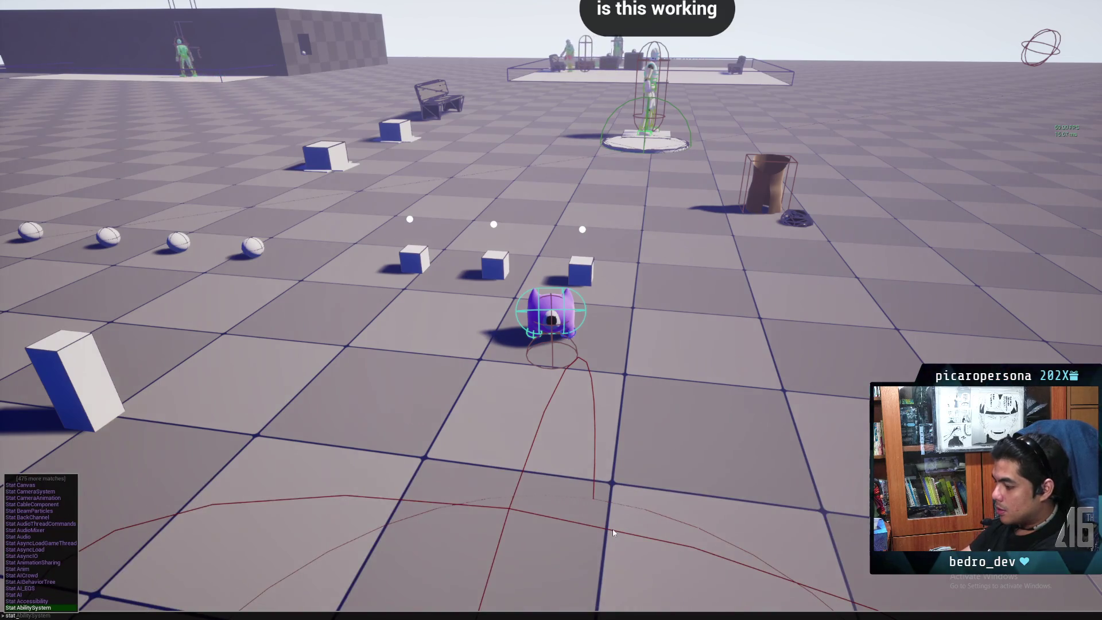
{"action": "type", "text": "net"}
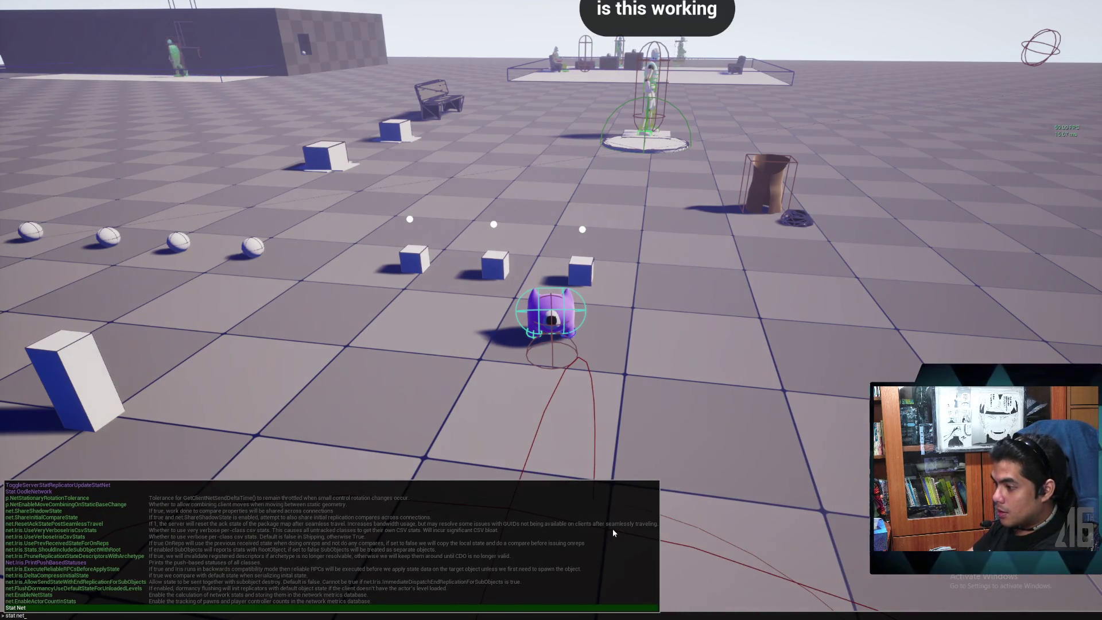
{"action": "key", "text": "Return"}
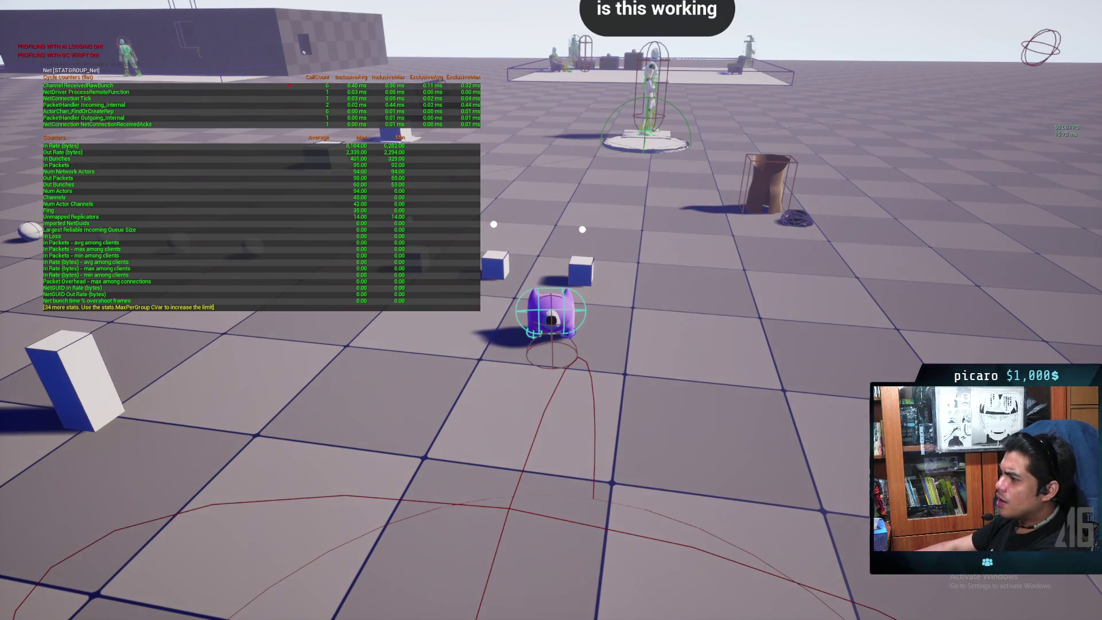
{"action": "key", "text": "w"}
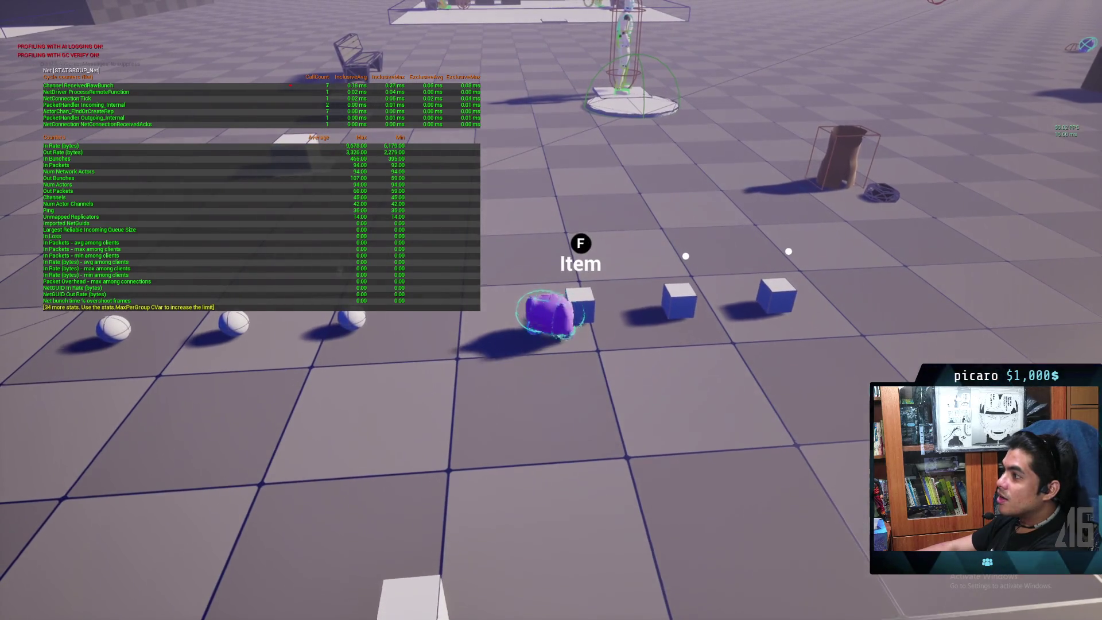
Step: Roam the level with net stats shown, strafing across the cubes and left toward the Food spheres
{"action": "key", "text": "f"}
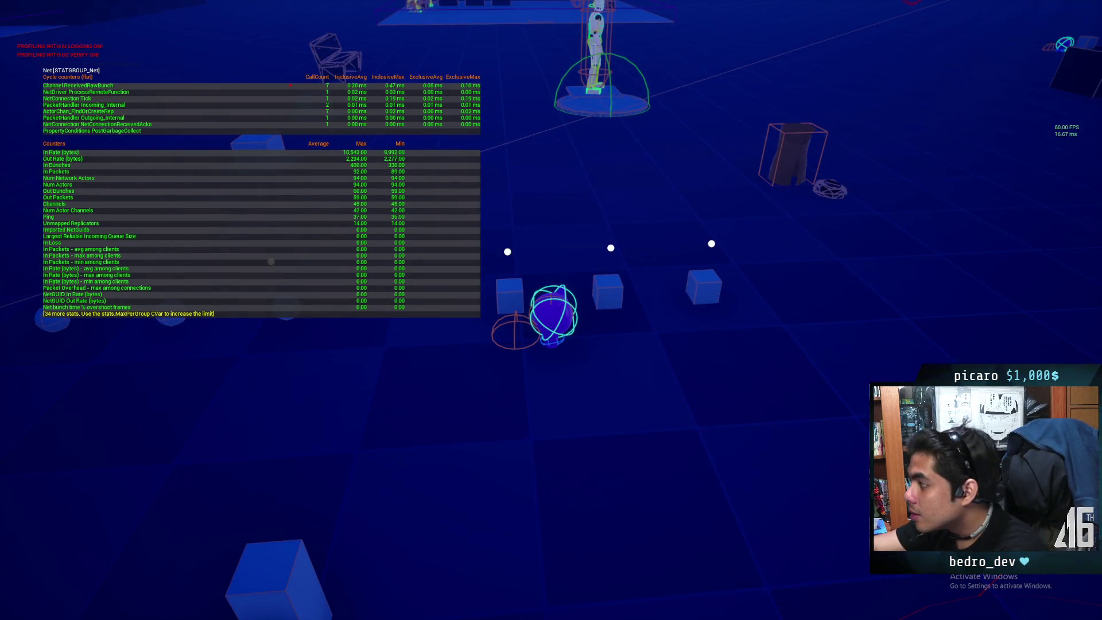
{"action": "key", "text": "w"}
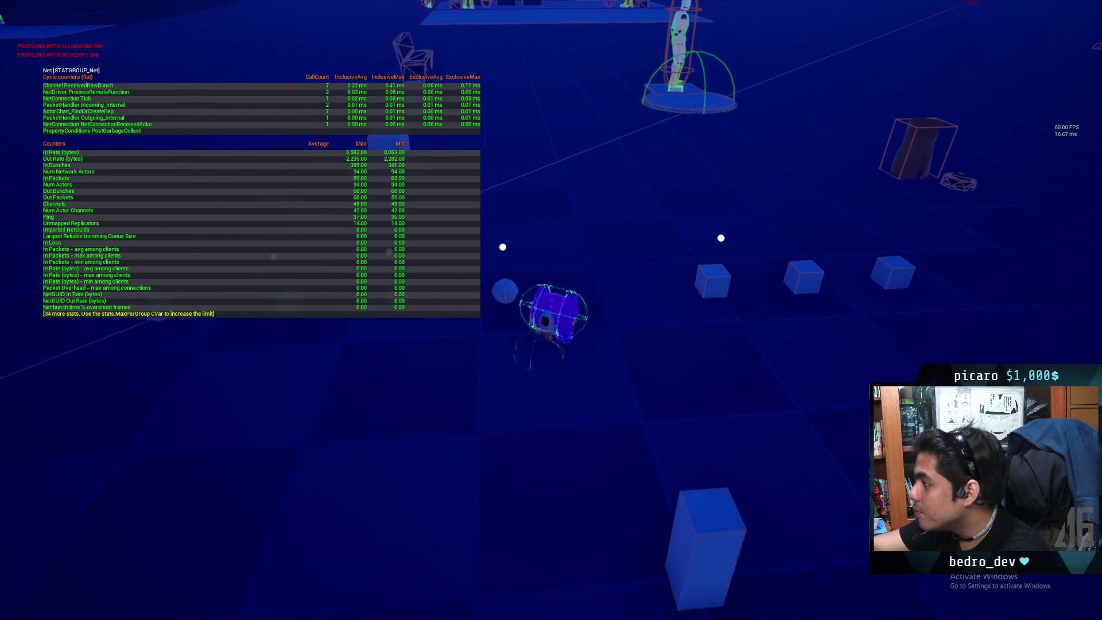
{"action": "key", "text": "a"}
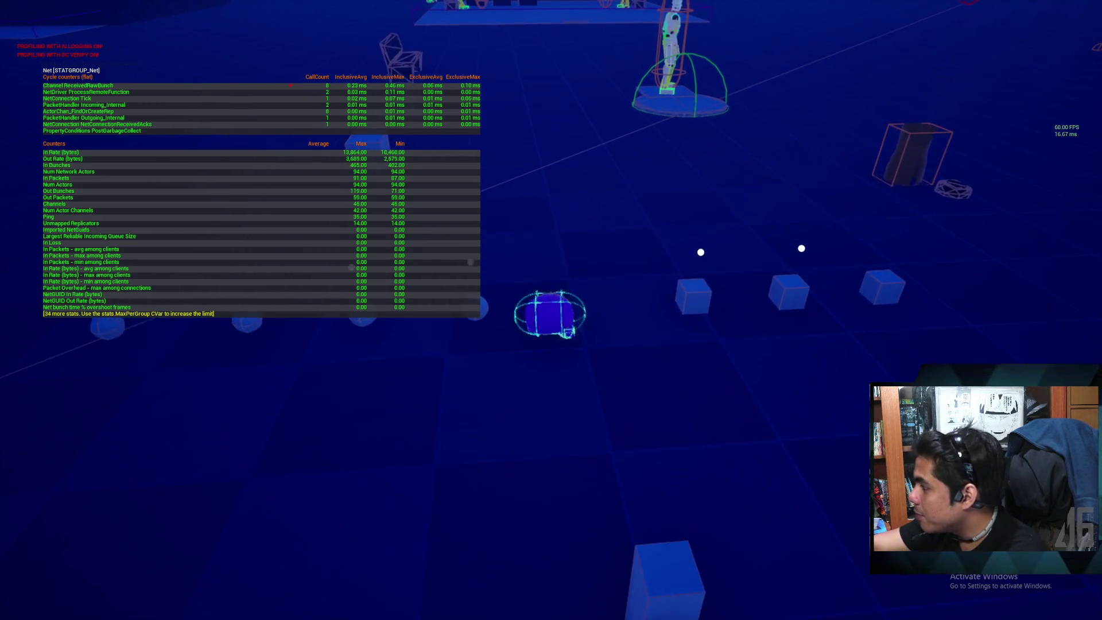
{"action": "key", "text": "d"}
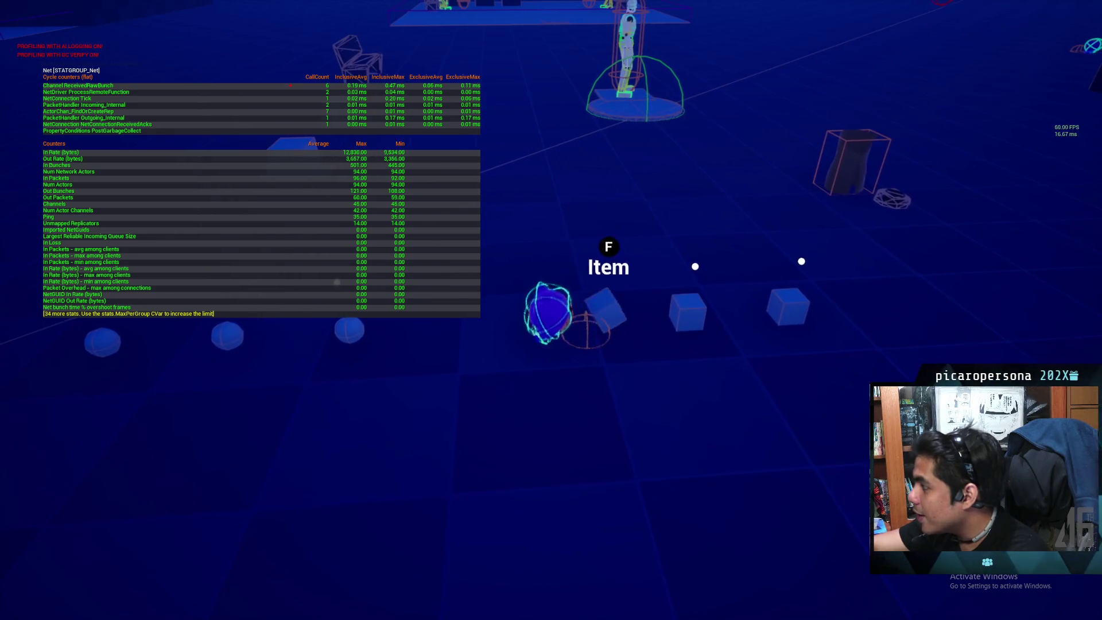
{"action": "key", "text": "s"}
{"action": "key", "text": "w"}
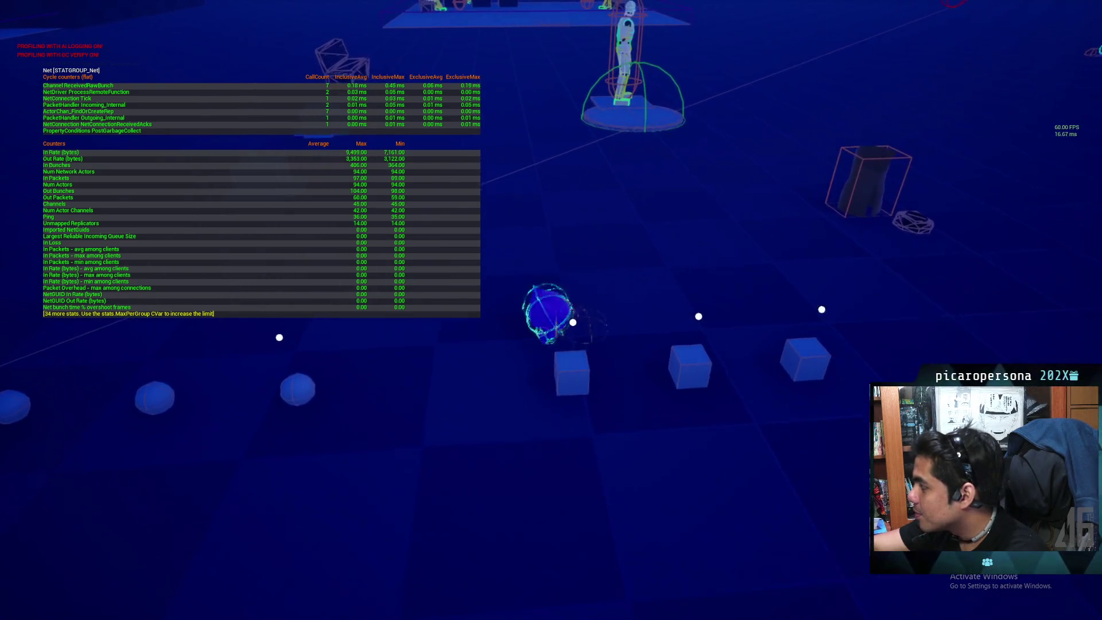
{"action": "key", "text": "s"}
{"action": "key", "text": "a"}
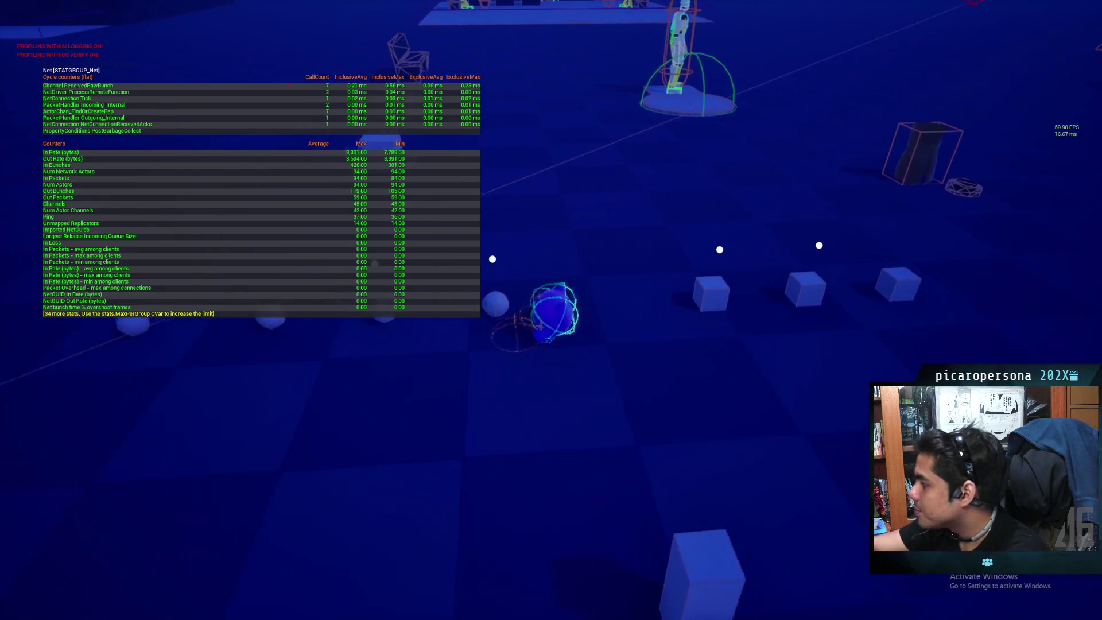
{"action": "key", "text": "a"}
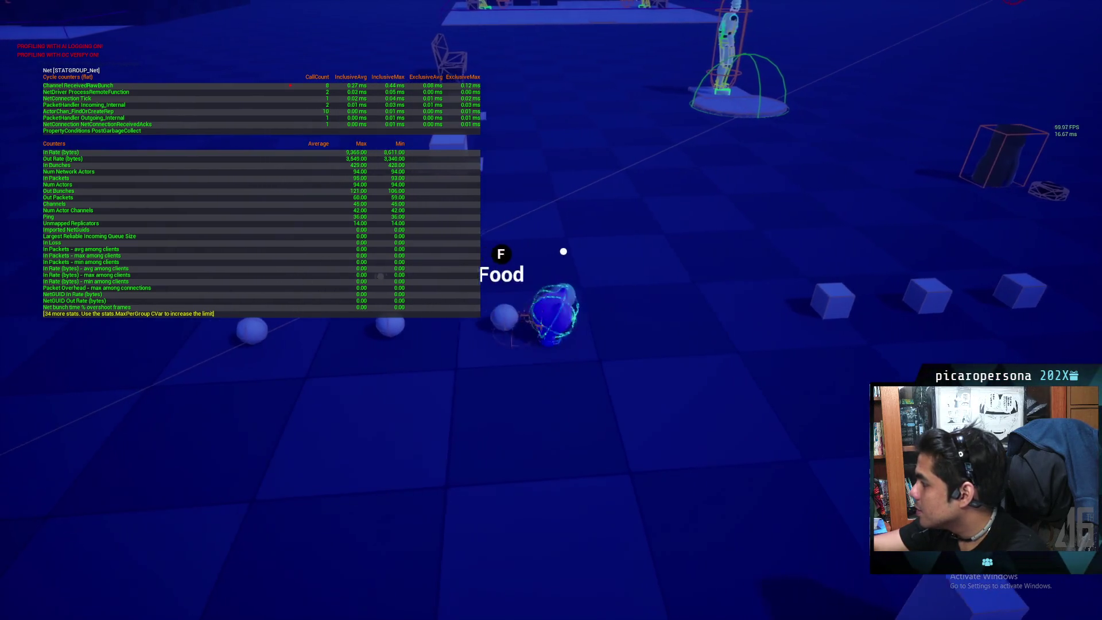
{"action": "key", "text": "a"}
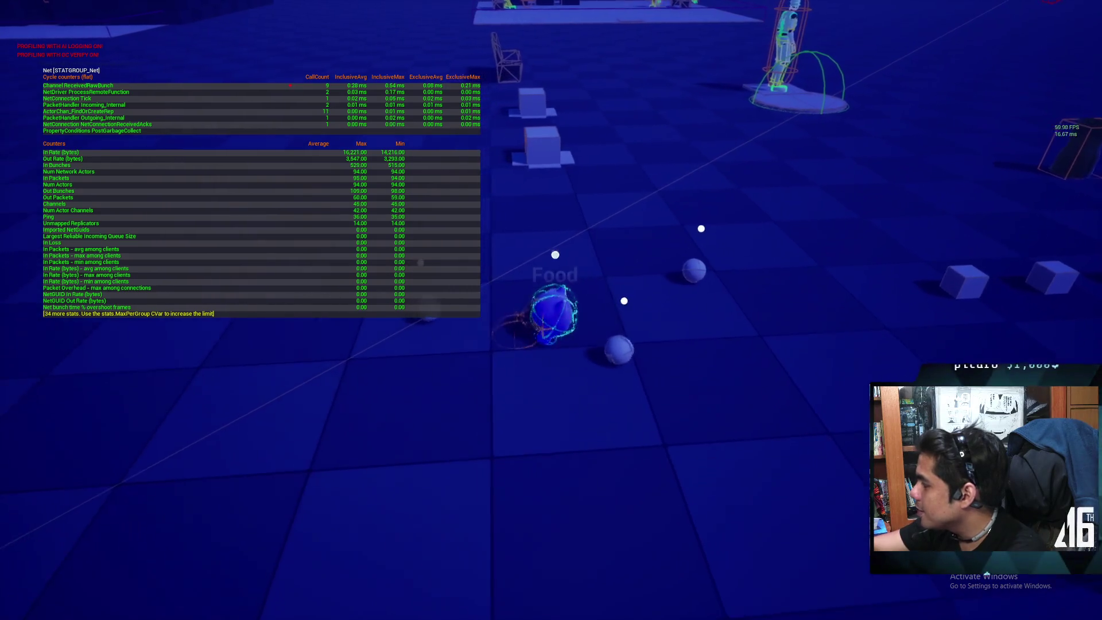
{"action": "key", "text": "a"}
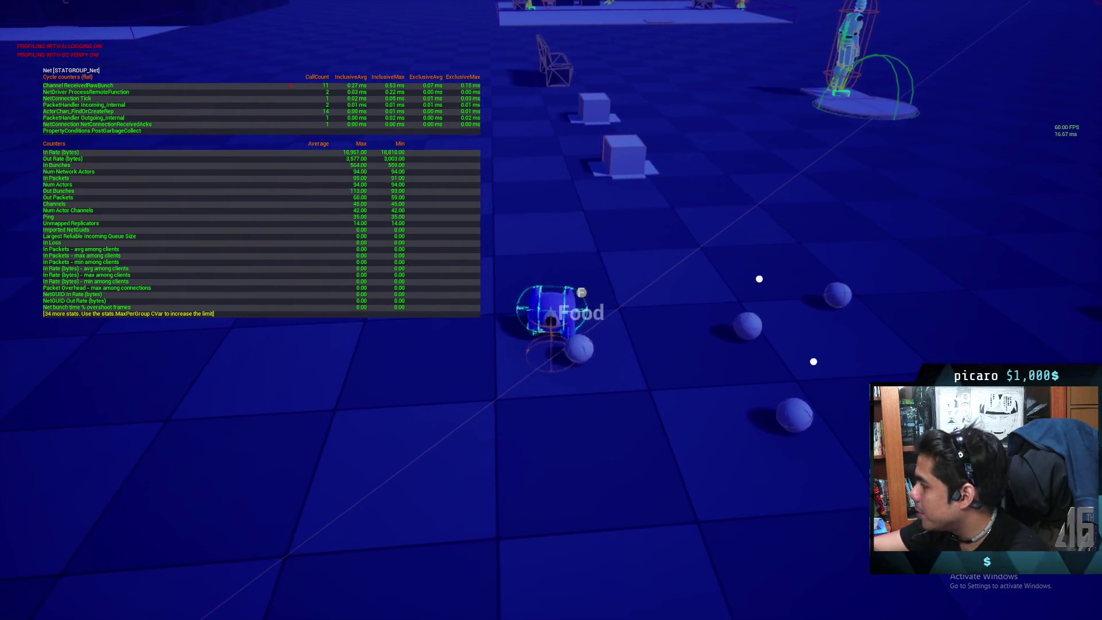
Step: Walk over to the Item cubes, test small moves beside them, and switch to the build folder
{"action": "key", "text": "d"}
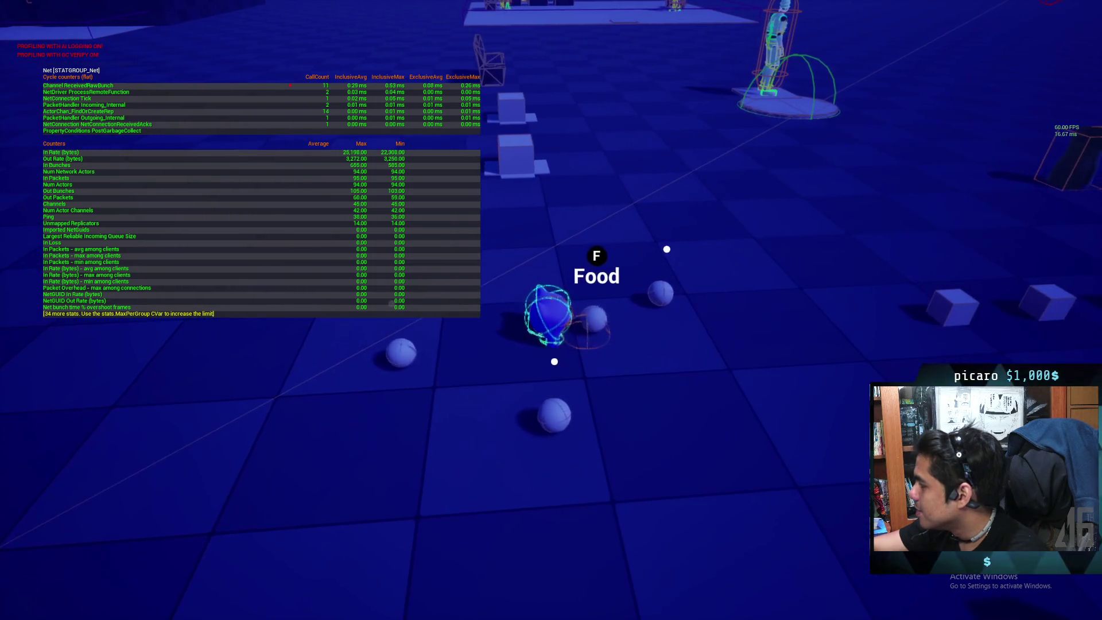
{"action": "key", "text": "d"}
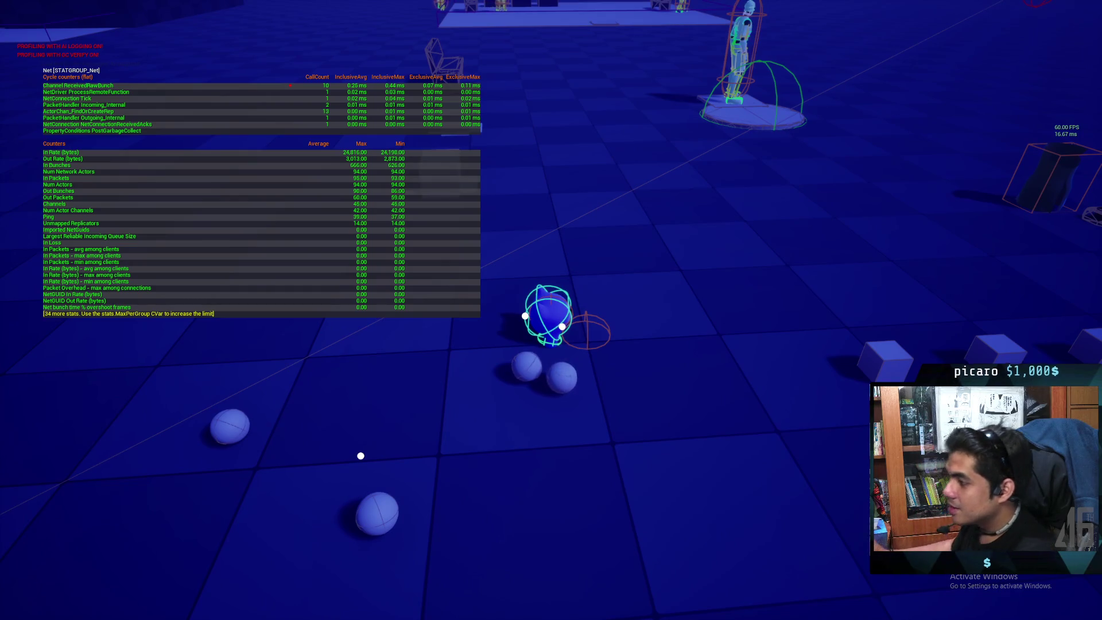
{"action": "key", "text": "s"}
{"action": "key", "text": "d"}
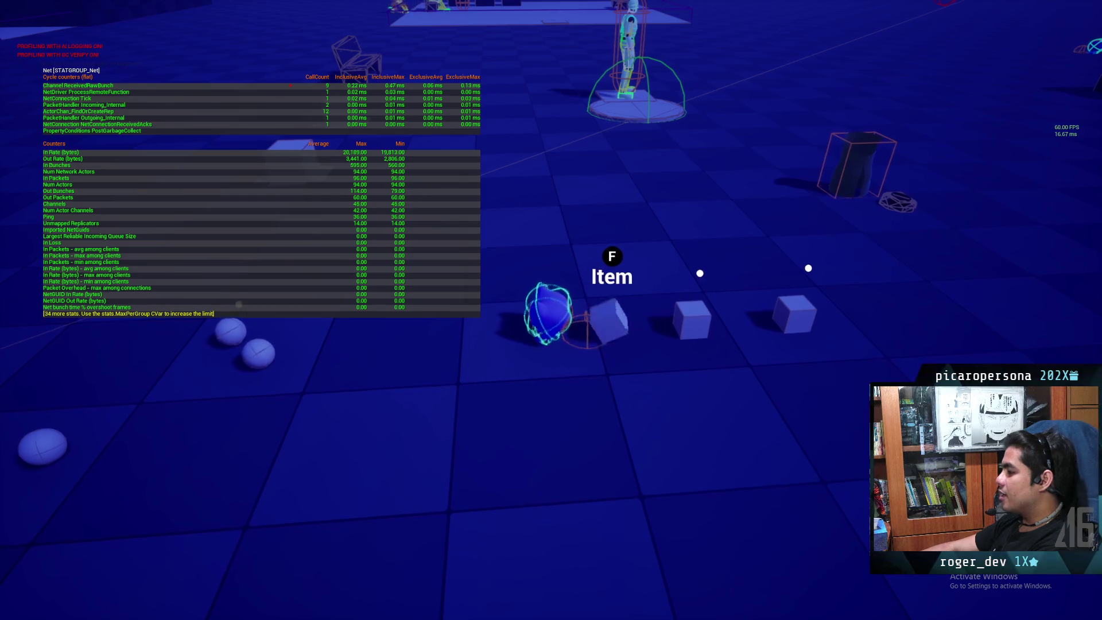
{"action": "key", "text": "w"}
{"action": "key", "text": "s"}
{"action": "key", "text": "w"}
{"action": "key", "text": "s"}
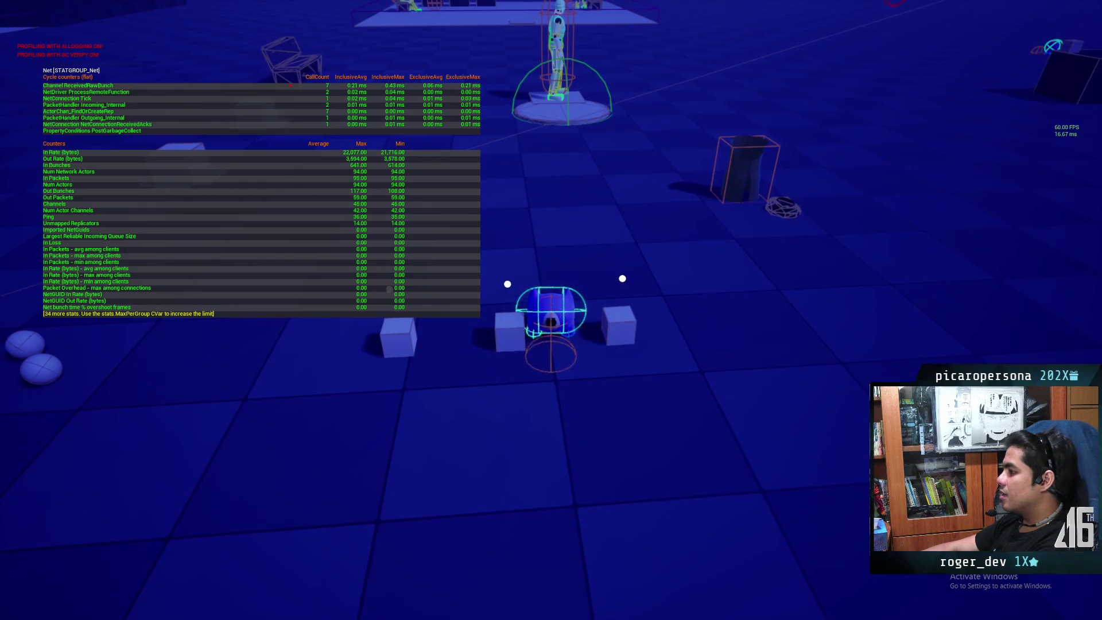
{"action": "key", "text": "w"}
{"action": "key", "text": "a"}
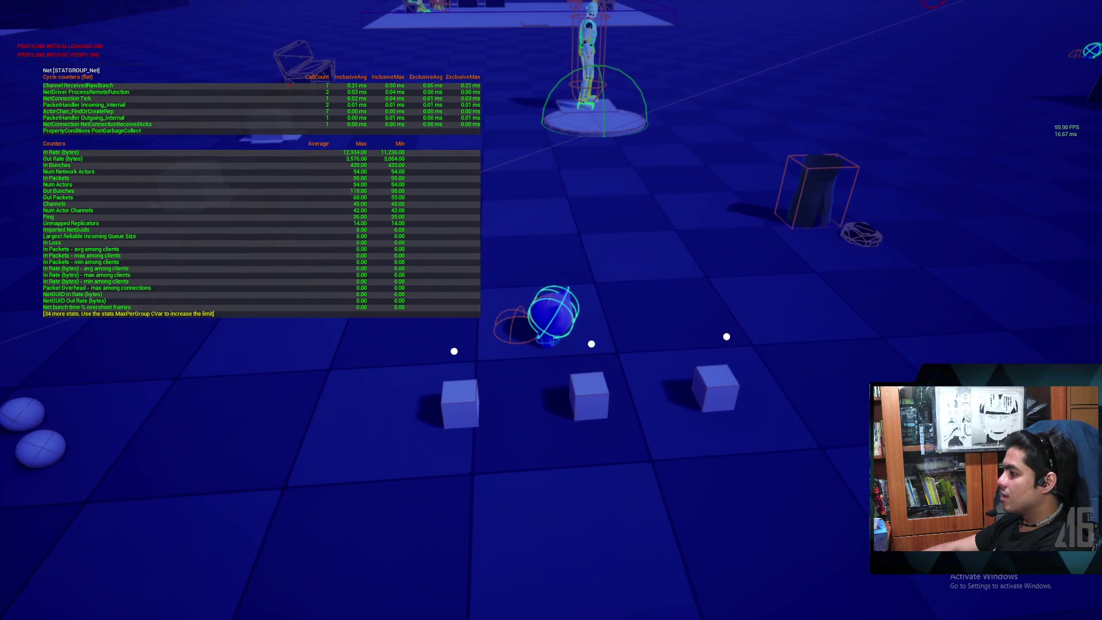
{"action": "key", "text": "alt+Tab"}
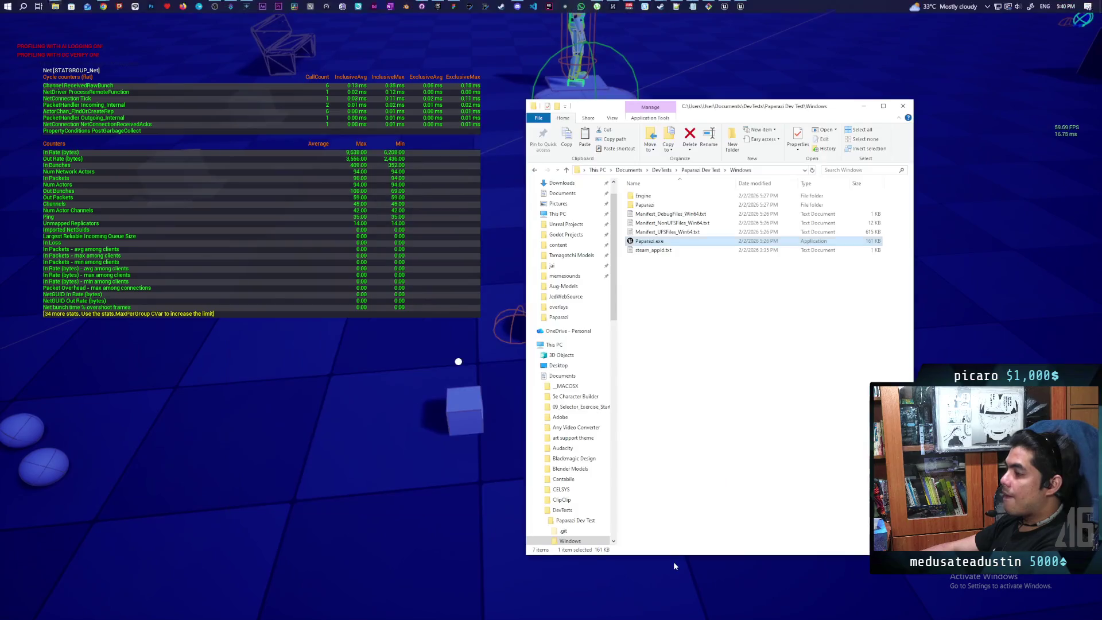
Step: In Chrome, search the web for 'how to show ping like fps ue5'
{"action": "left_click", "coordinate": [108, 6]}
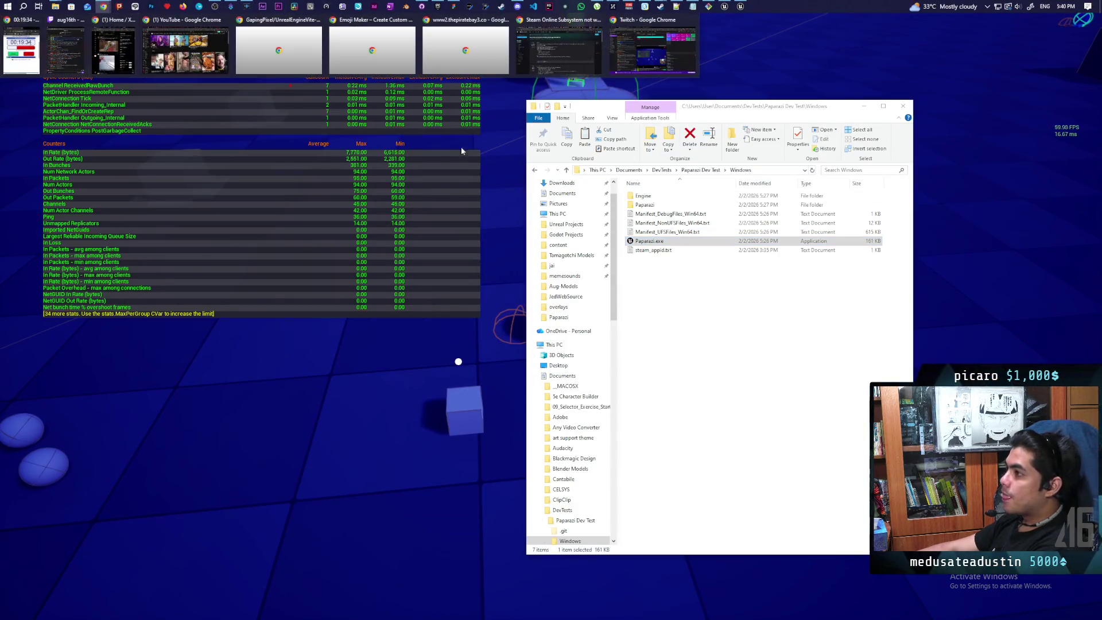
{"action": "left_click", "coordinate": [560, 49]}
{"action": "left_click", "coordinate": [646, 41]}
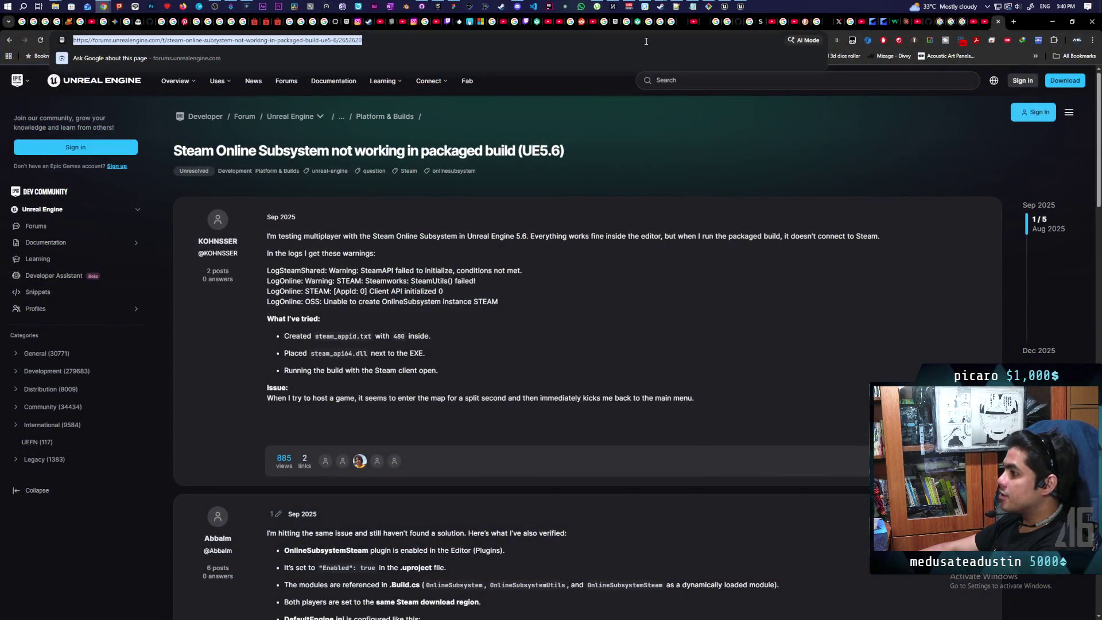
{"action": "type", "text": "how to show ping in league"}
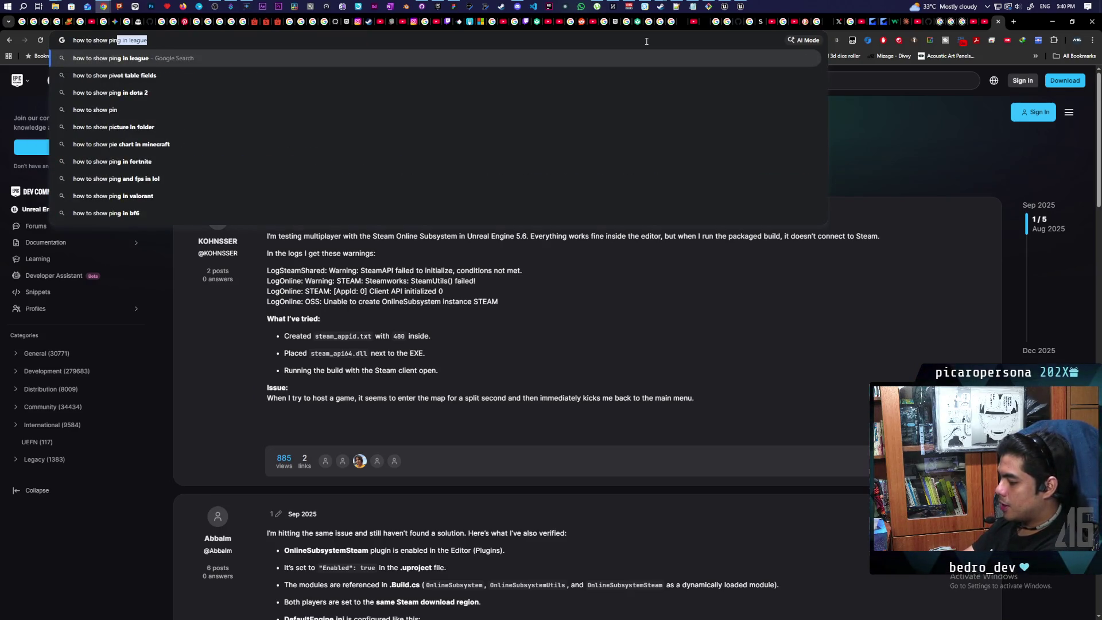
{"action": "type", "text": "g like fps ue5"}
{"action": "key", "text": "Return"}
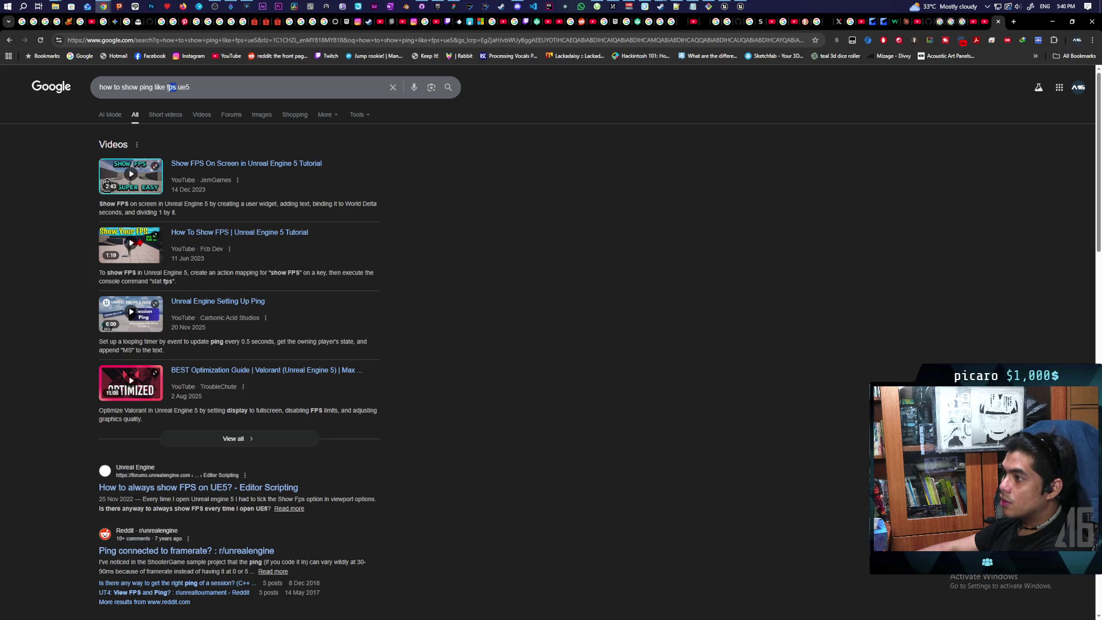
Step: Shorten the search to 'how to show ping ue5', then minimize the browser
{"action": "left_click_drag", "start_coordinate": [156, 87], "coordinate": [159, 87]}
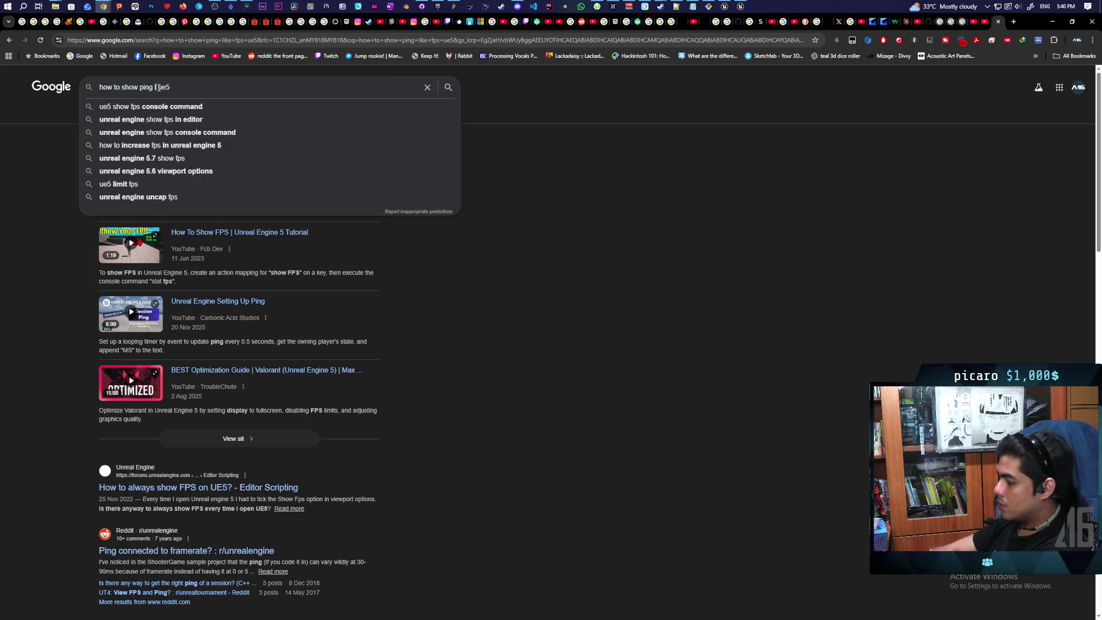
{"action": "key", "text": "Return"}
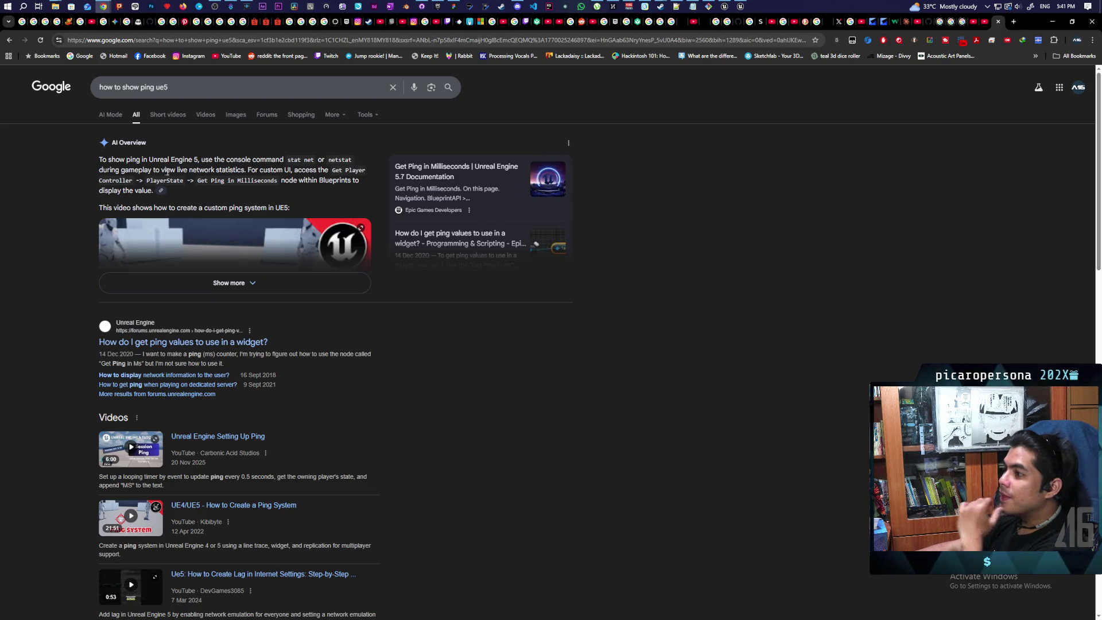
{"action": "left_click", "coordinate": [1050, 22]}
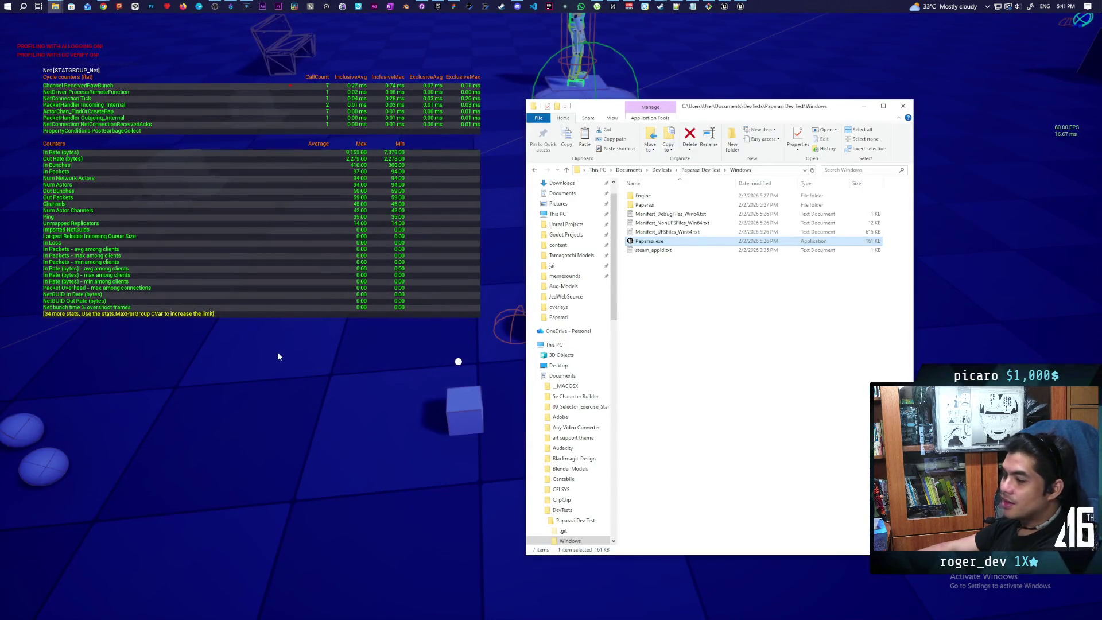
Step: In the game console, run p.NetShowCorrections, then walk the character over beside the Trenchcoat pickup
{"action": "left_click", "coordinate": [278, 353]}
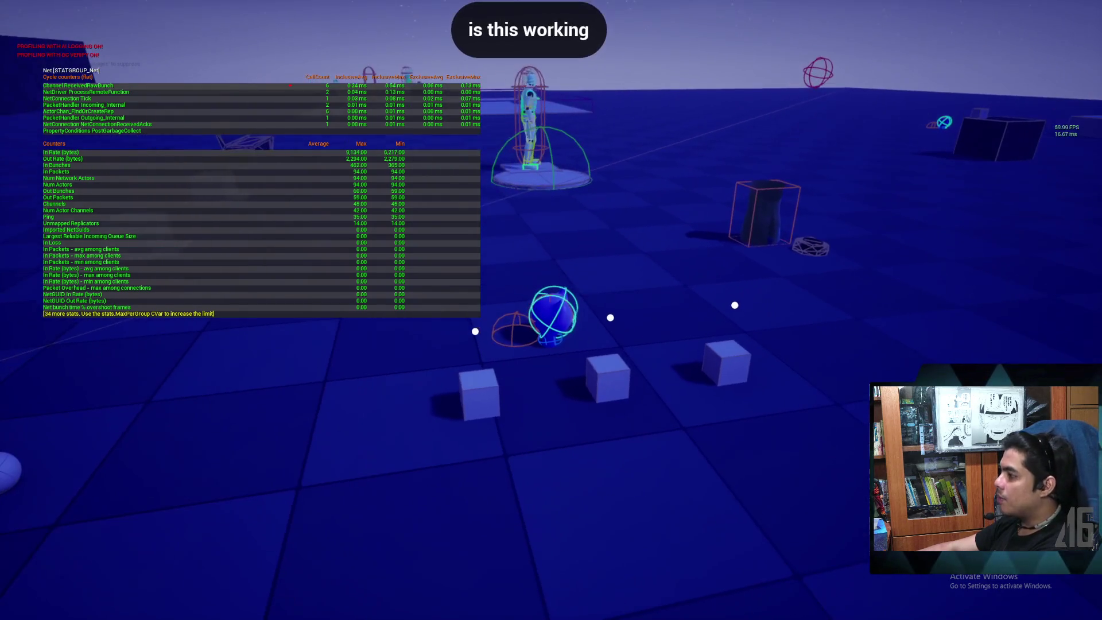
{"action": "key", "text": "grave"}
{"action": "type", "text": "net correc"}
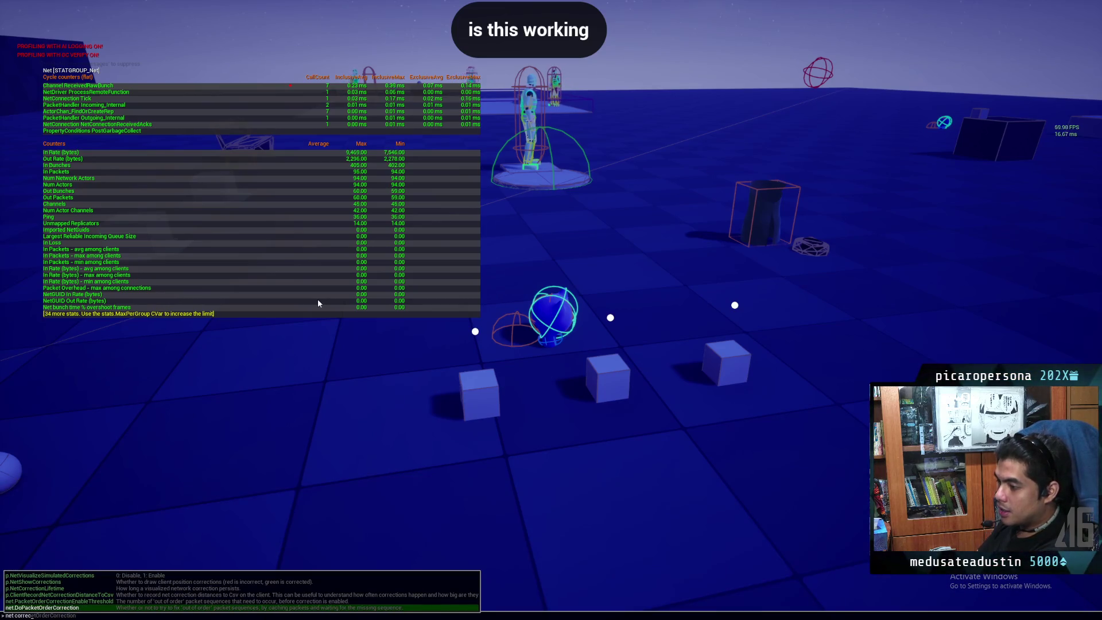
{"action": "key", "text": "Up"}
{"action": "key", "text": "Up"}
{"action": "key", "text": "Up"}
{"action": "key", "text": "Up"}
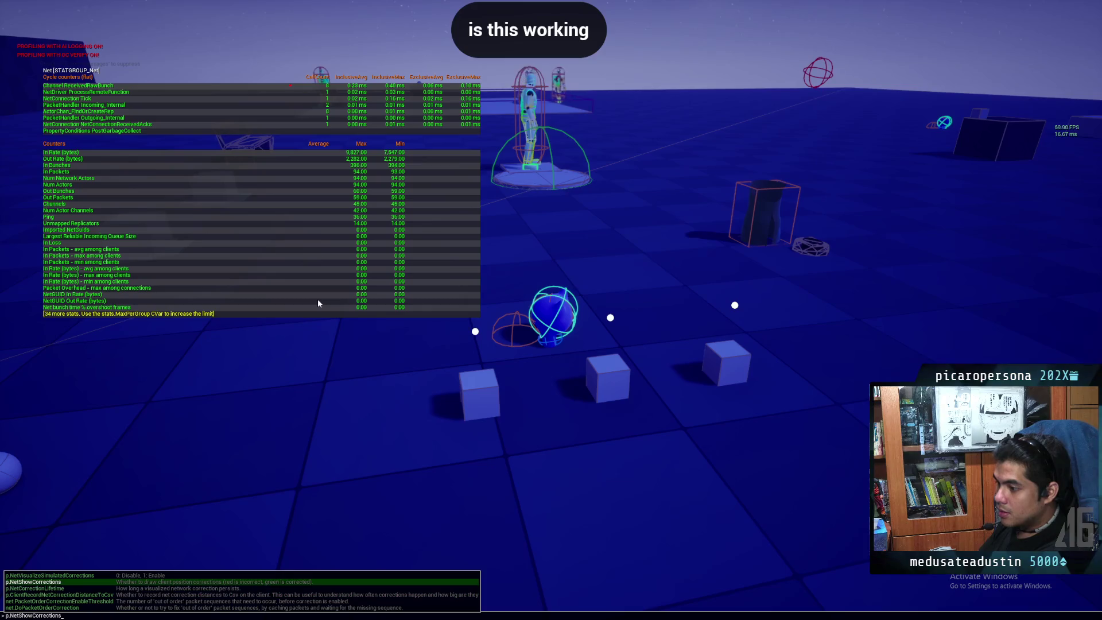
{"action": "key", "text": "Return"}
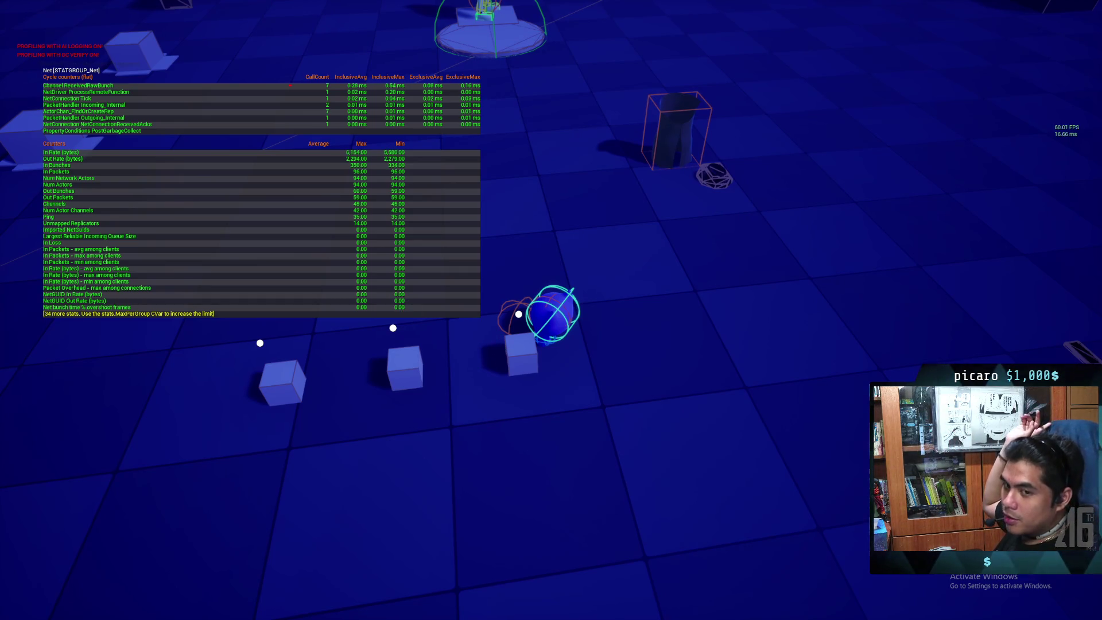
{"action": "key", "text": "a"}
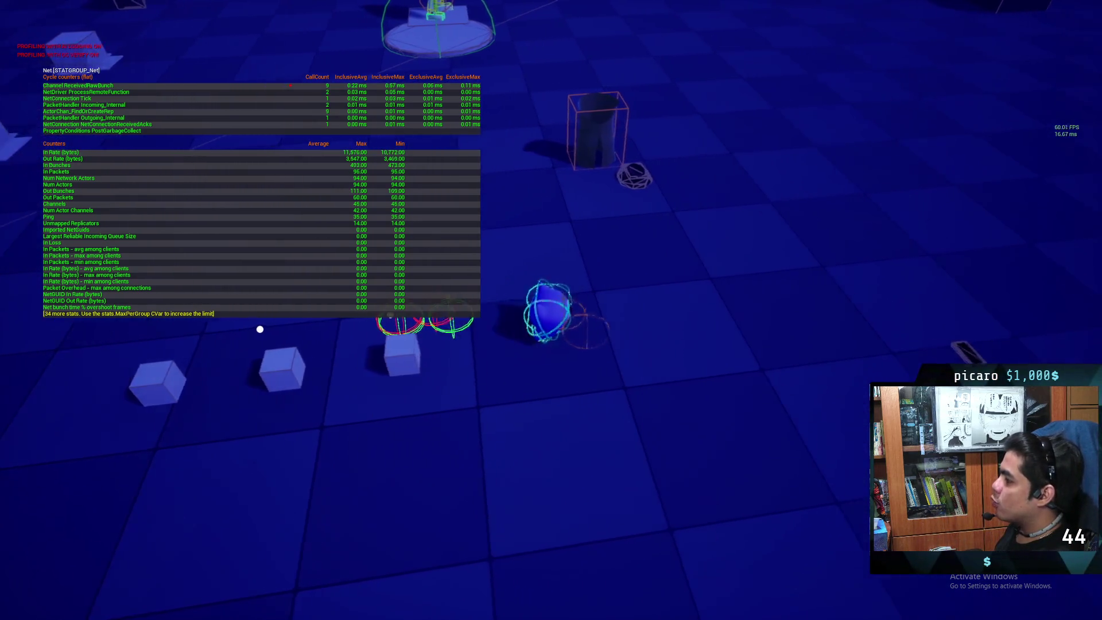
{"action": "key", "text": "w"}
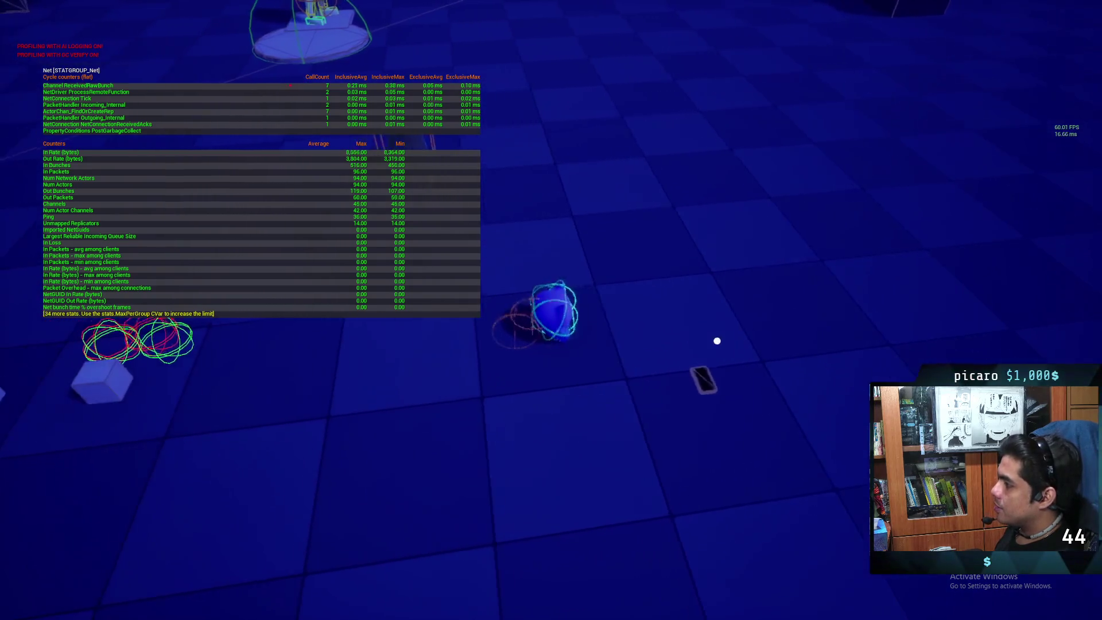
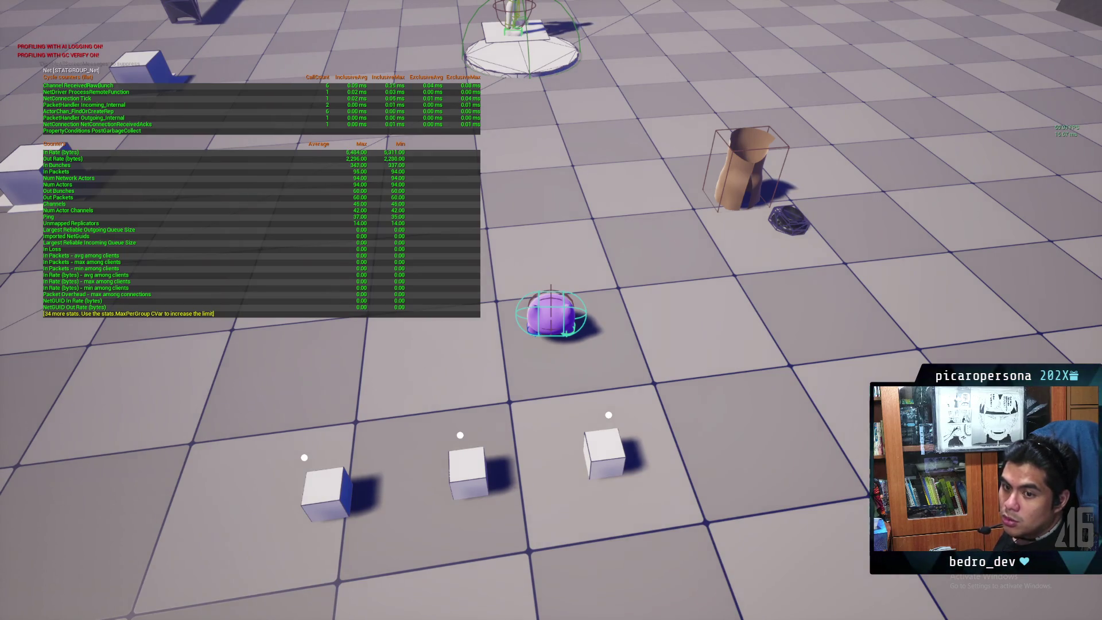
Step: Walk the character past the row of cubes to the second purple character, then open the Steam overlay
{"action": "key", "text": "s"}
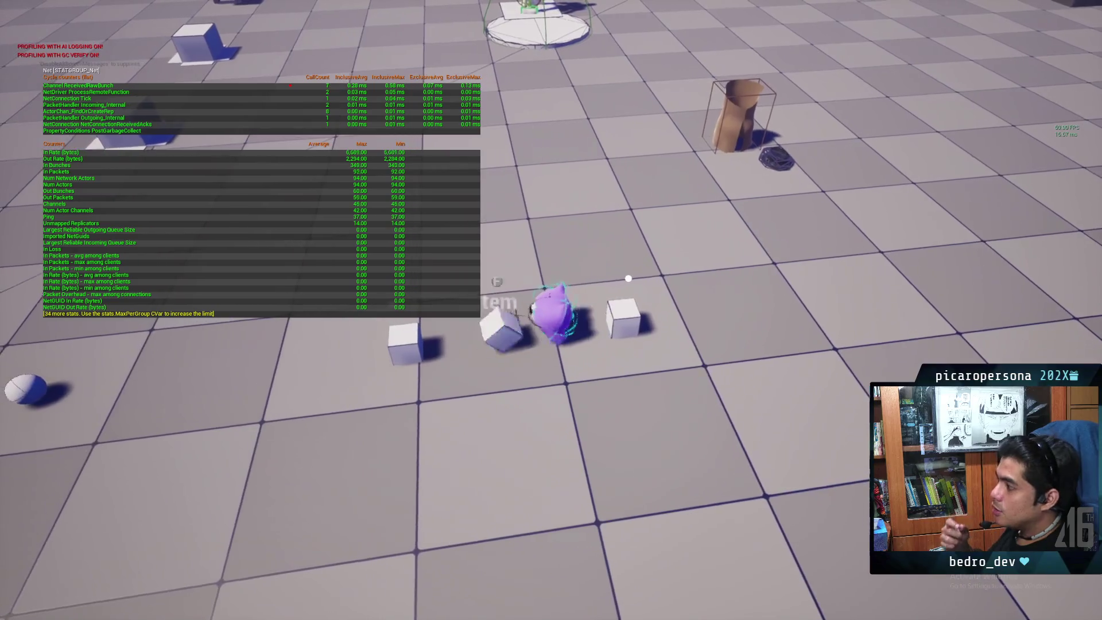
{"action": "key", "text": "s"}
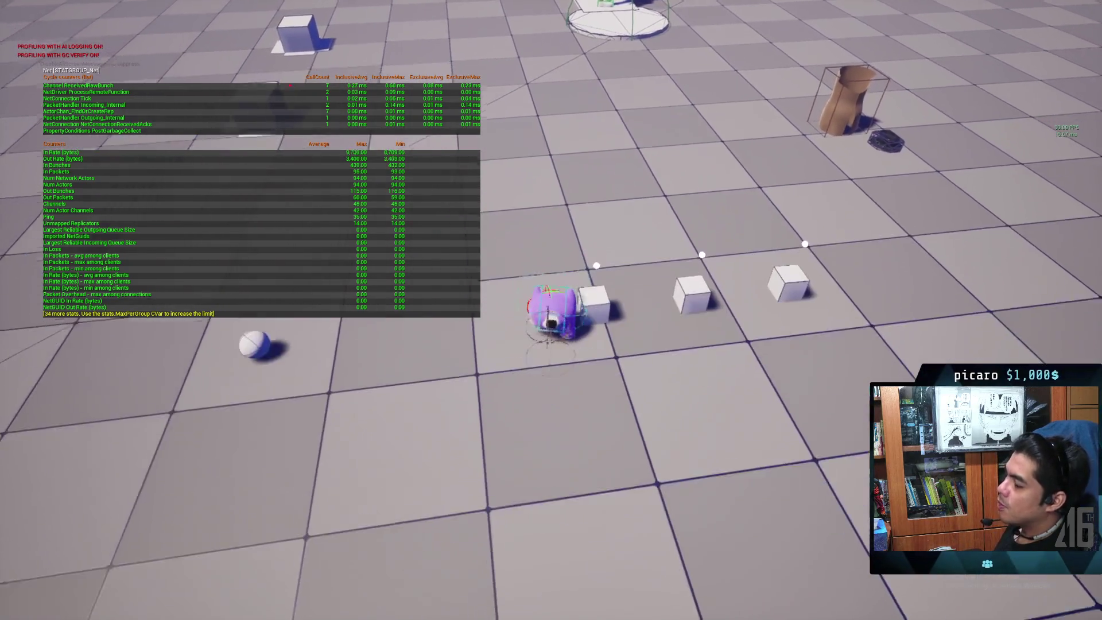
{"action": "key", "text": "w"}
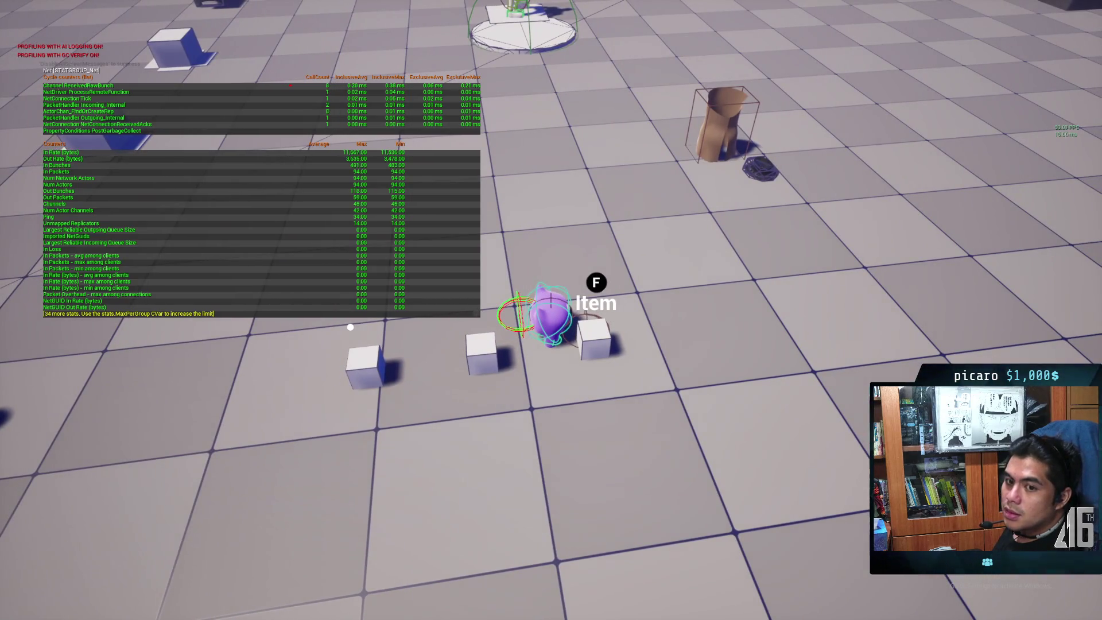
{"action": "key", "text": "a"}
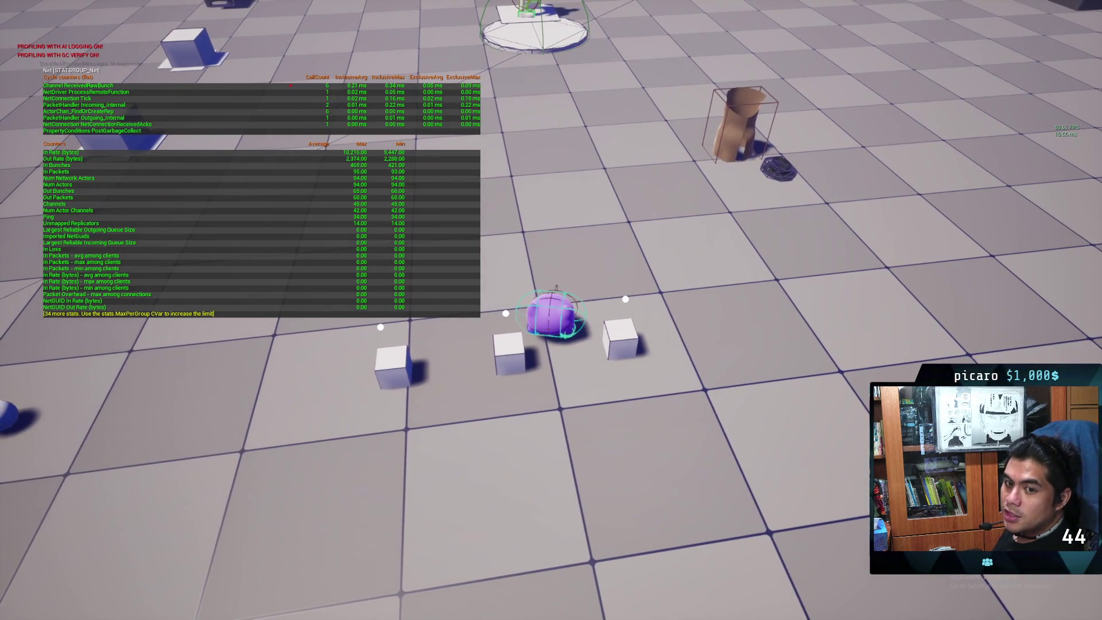
{"action": "key", "text": "a"}
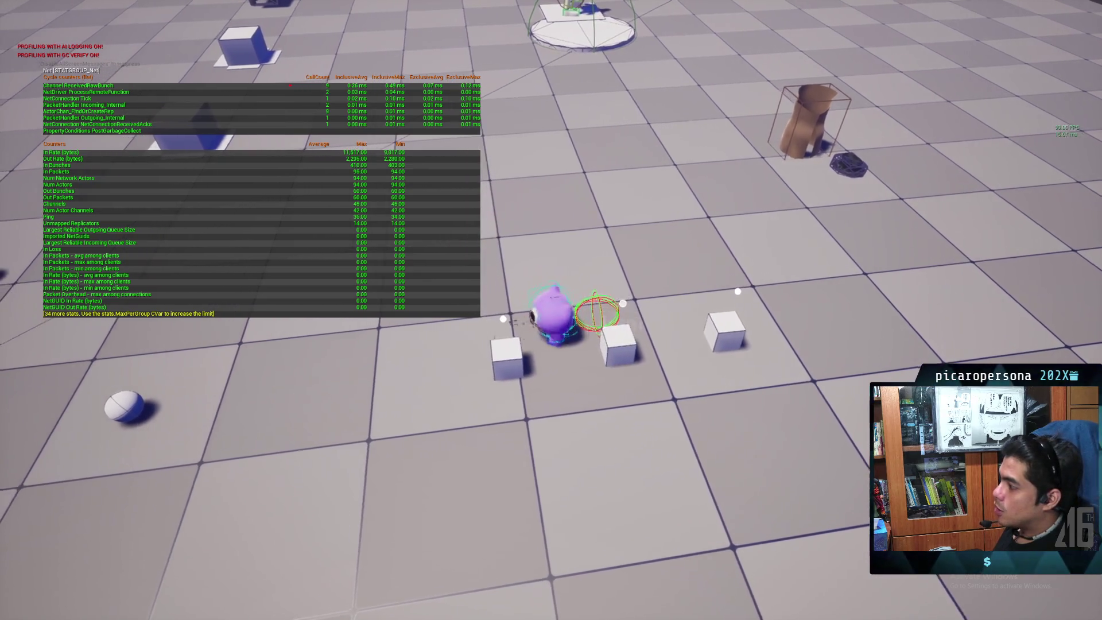
{"action": "key", "text": "s"}
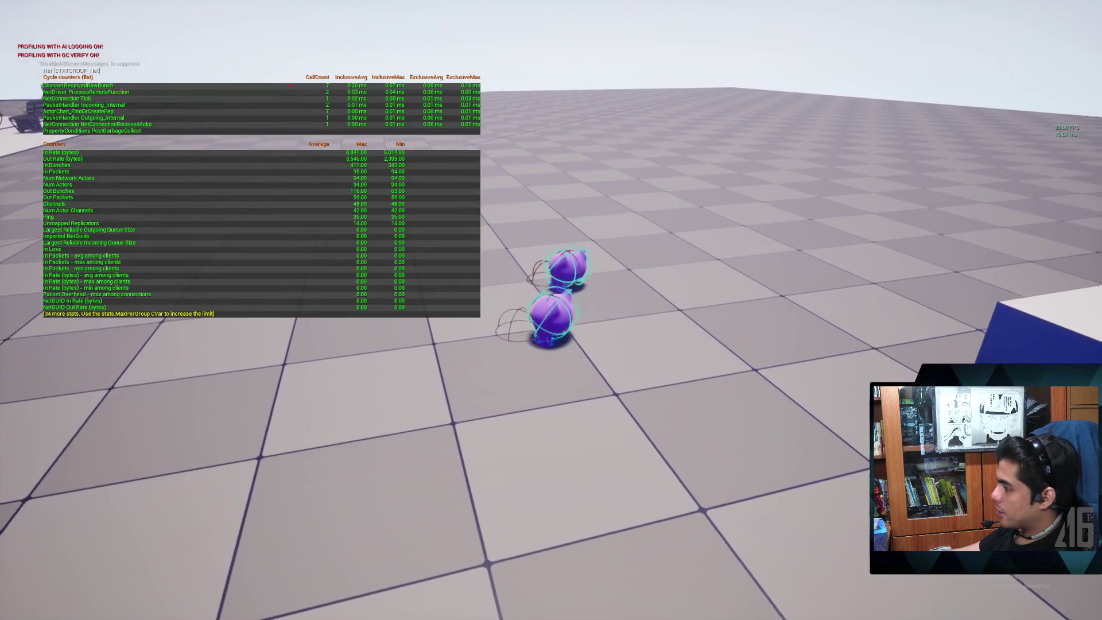
{"action": "key", "text": "shift+Tab"}
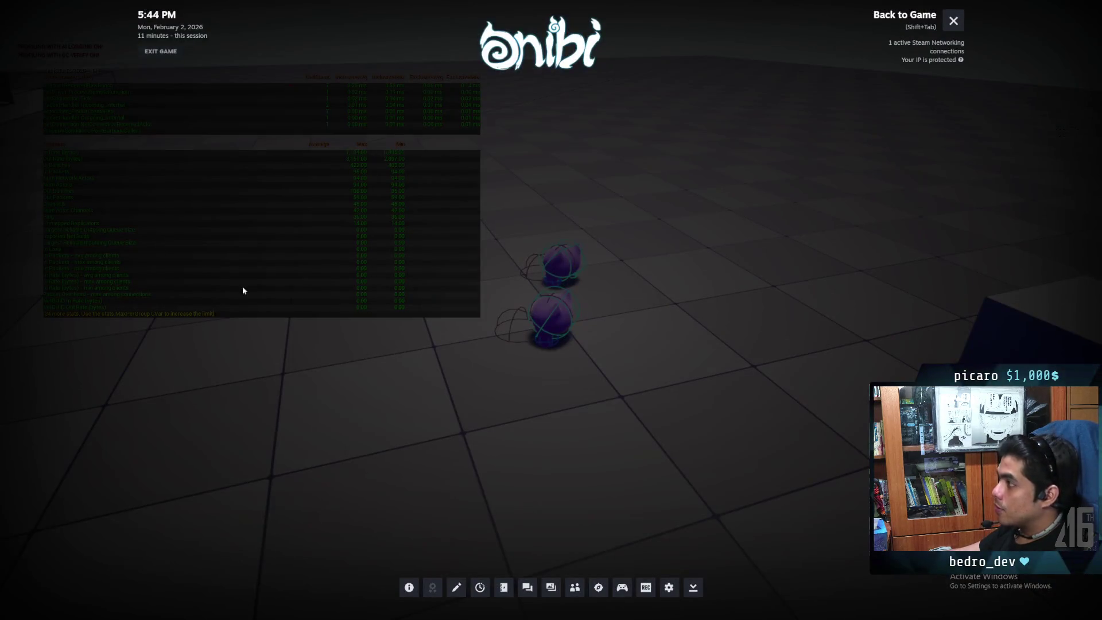
Step: Show the Steam friends list, open and dismiss a friend's action menu, then close the overlay
{"action": "left_click", "coordinate": [574, 590]}
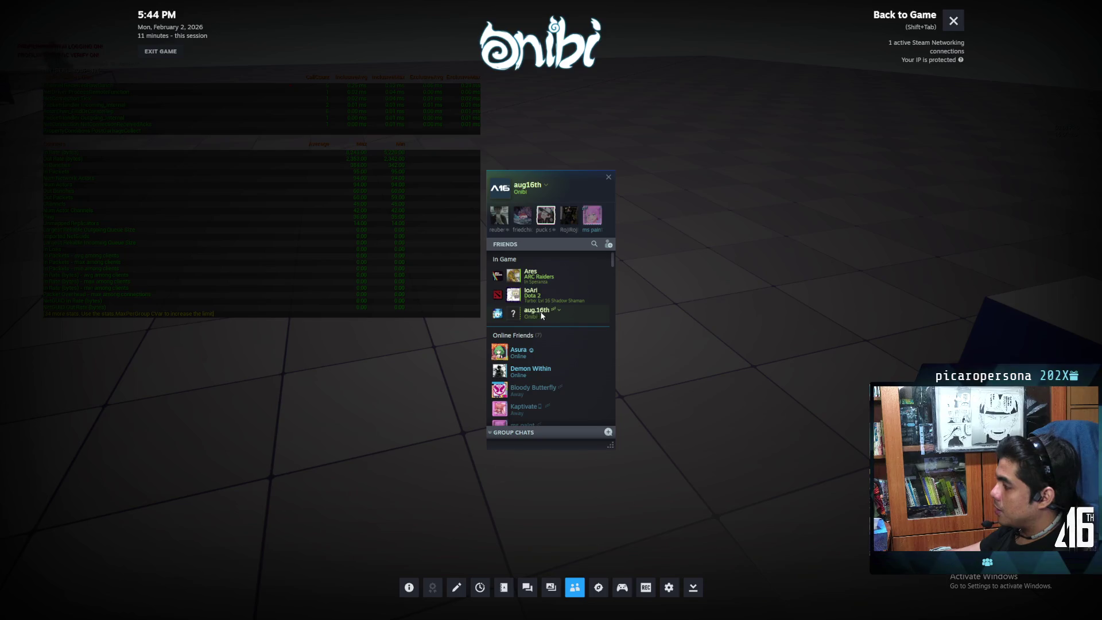
{"action": "left_click", "coordinate": [560, 311]}
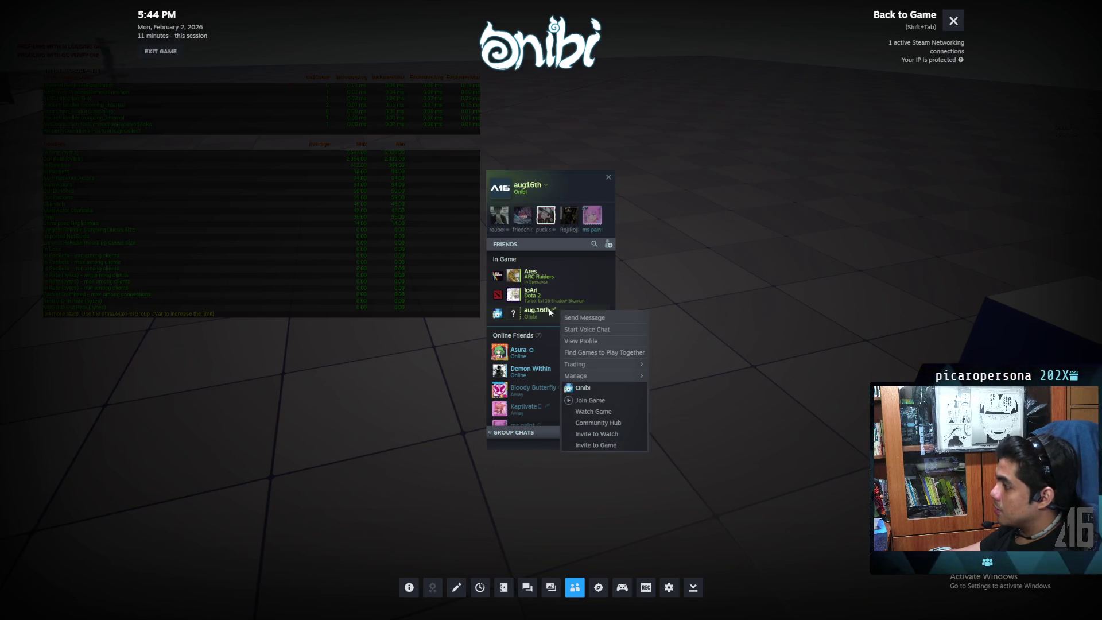
{"action": "left_click", "coordinate": [521, 322]}
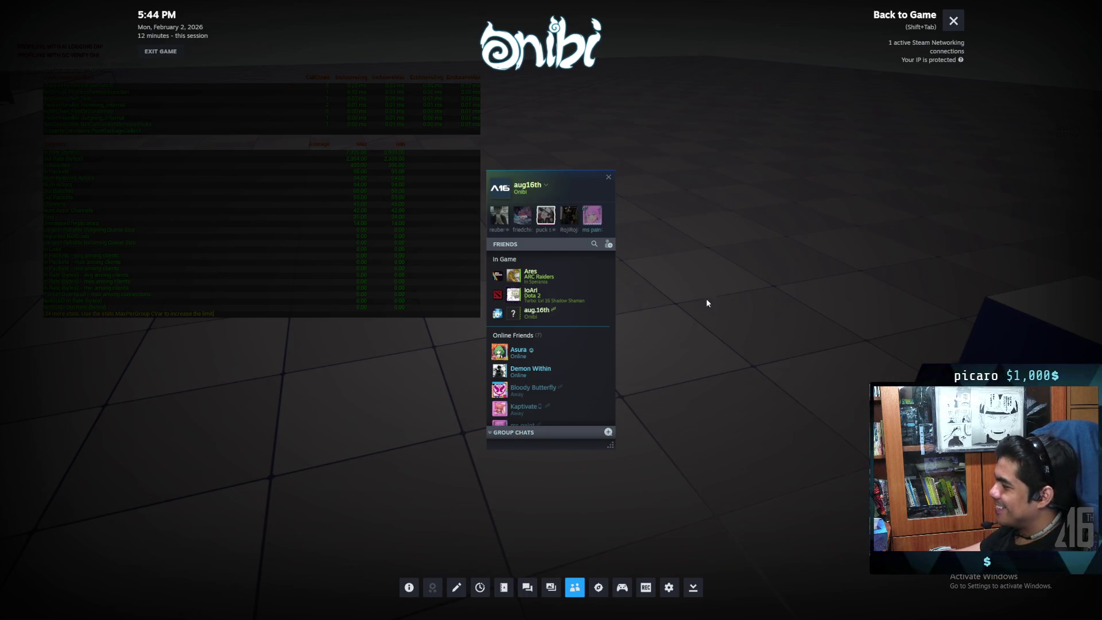
{"action": "key", "text": "shift+Tab"}
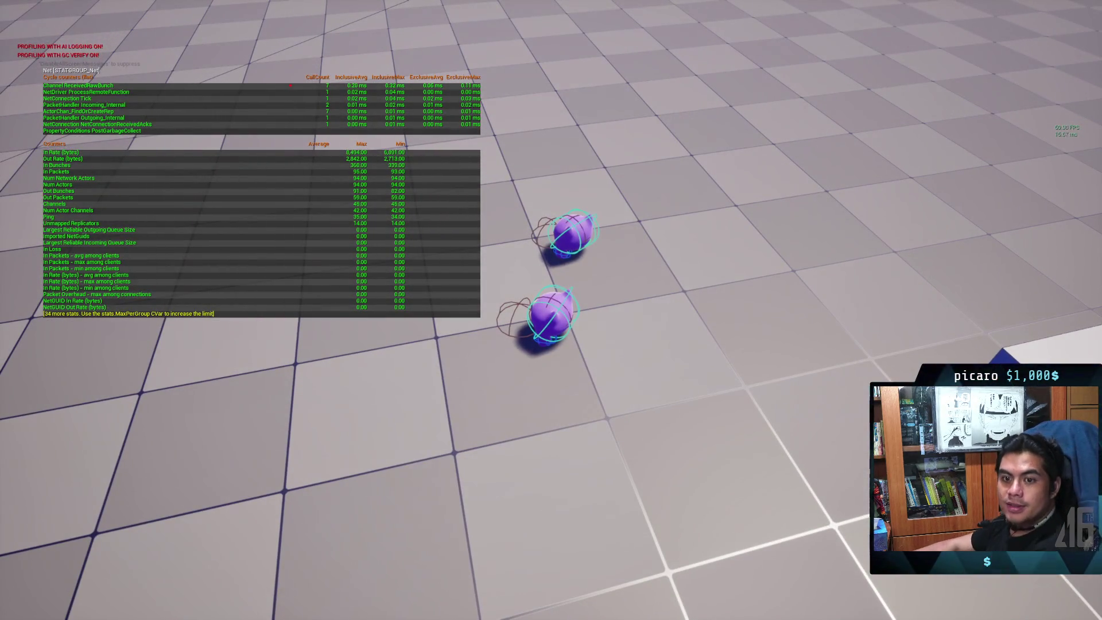
Step: Level the camera behind the character, move it, and reopen the Steam overlay with the friends list
{"action": "key", "text": "w"}
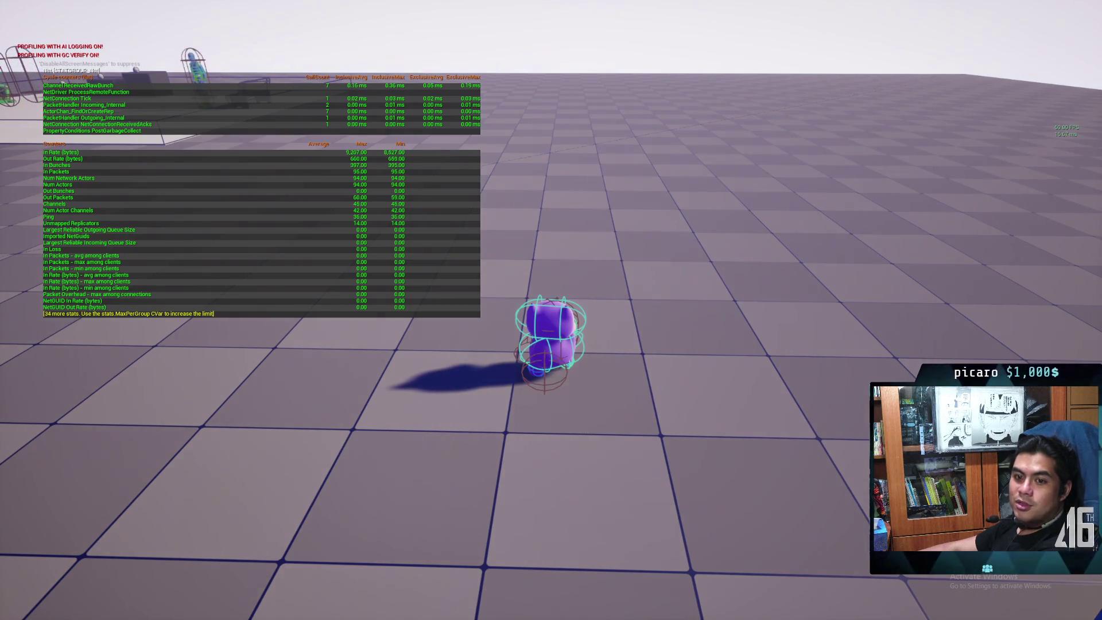
{"action": "key", "text": "s"}
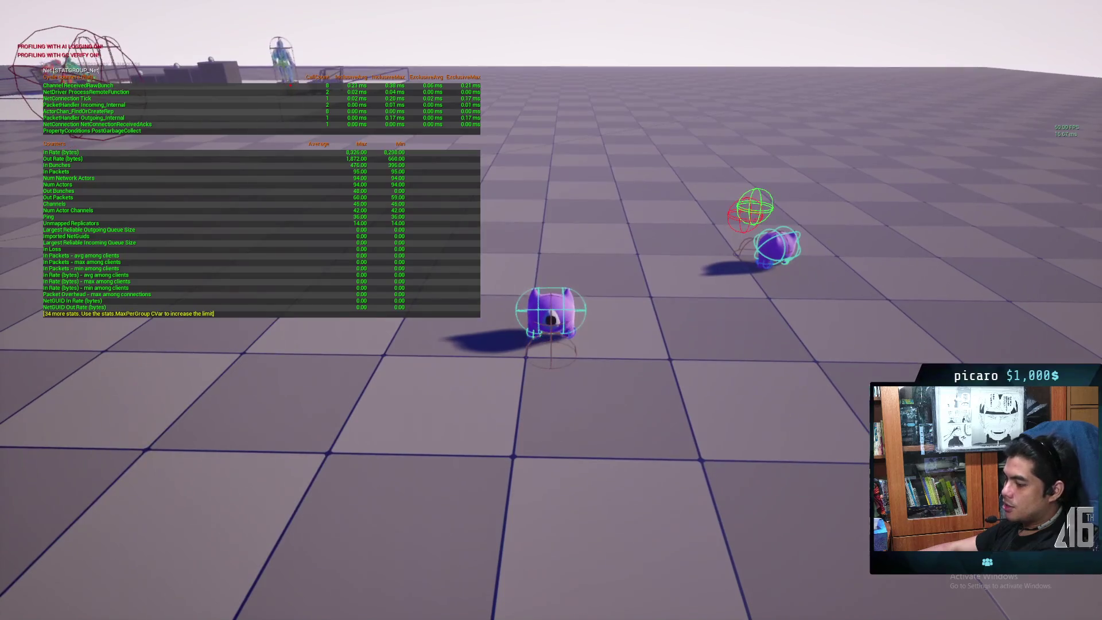
{"action": "key", "text": "shift+Tab"}
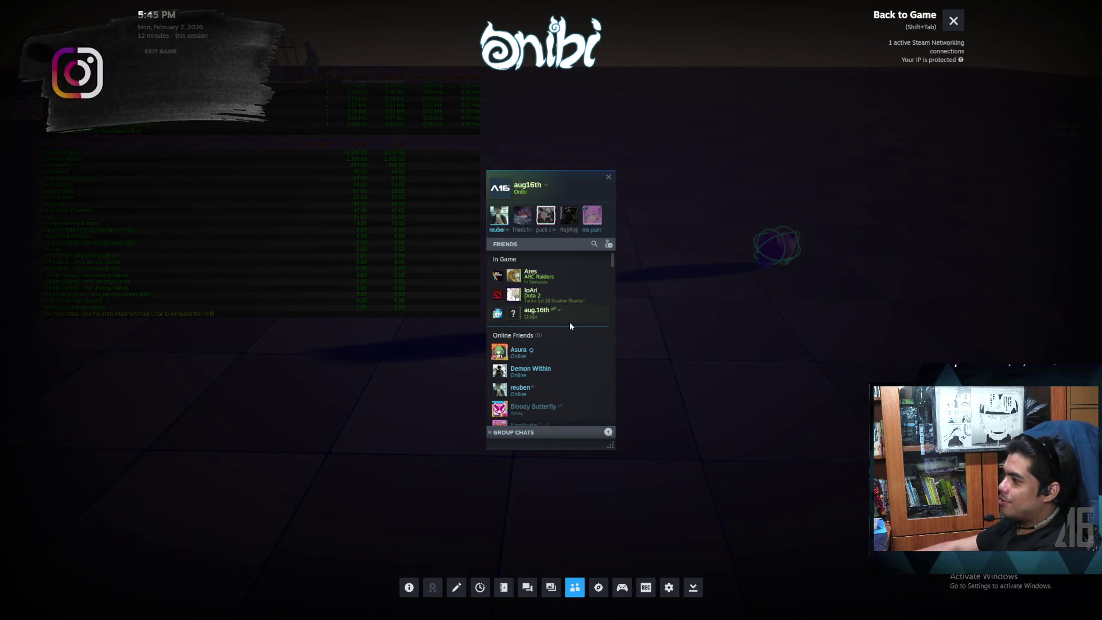
Step: Close the overlay, roam past the checkered box and the trenchcoat and hat pickups, then pause
{"action": "key", "text": "shift+Tab"}
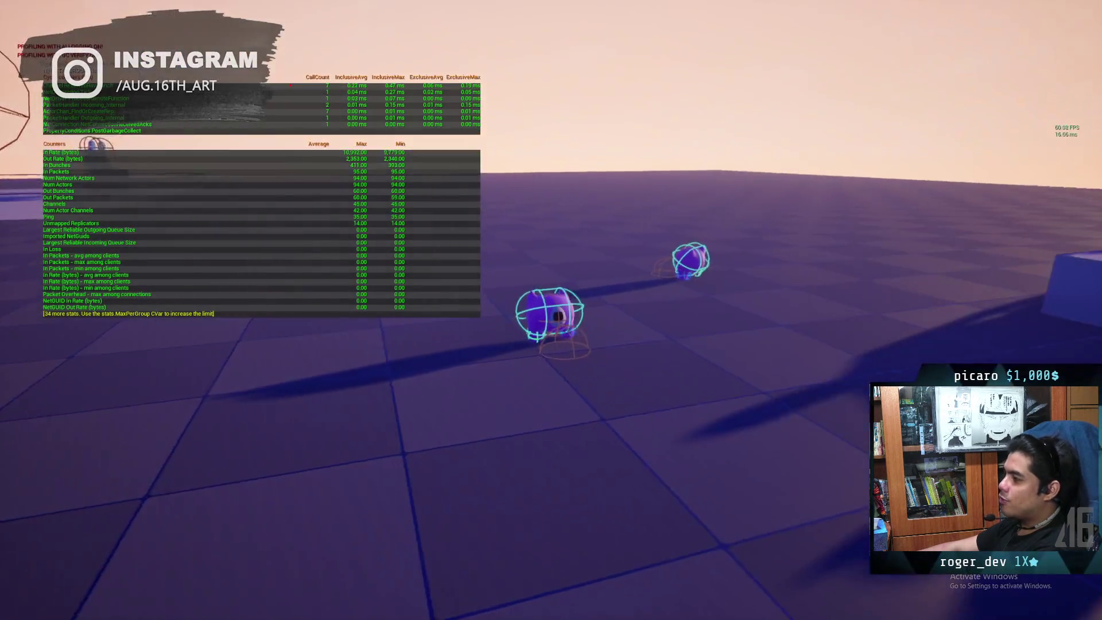
{"action": "key", "text": "w"}
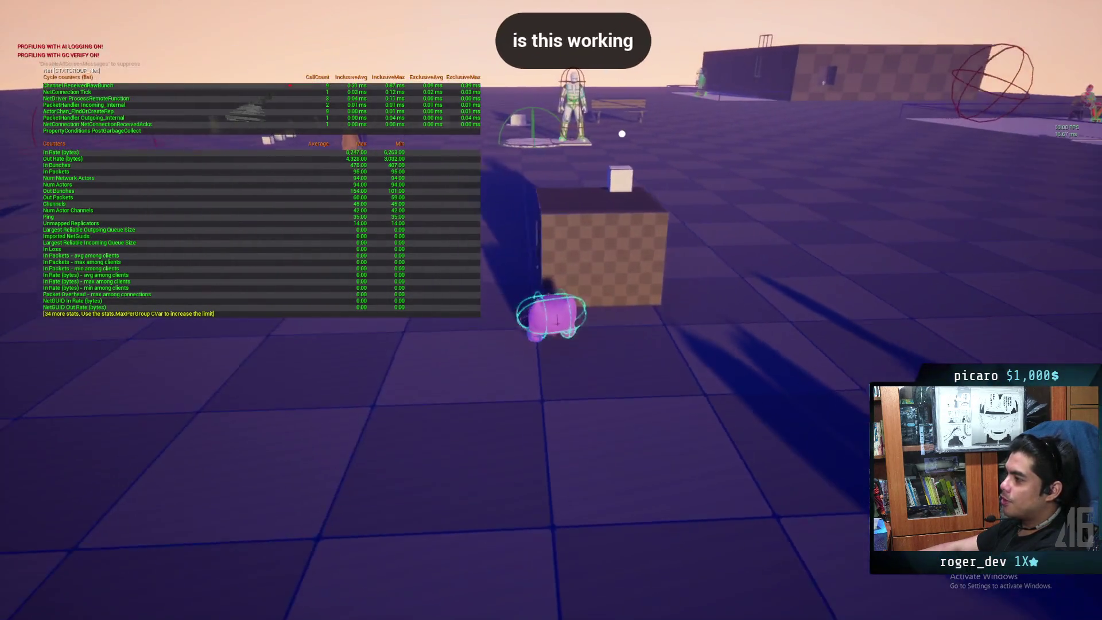
{"action": "key", "text": "w"}
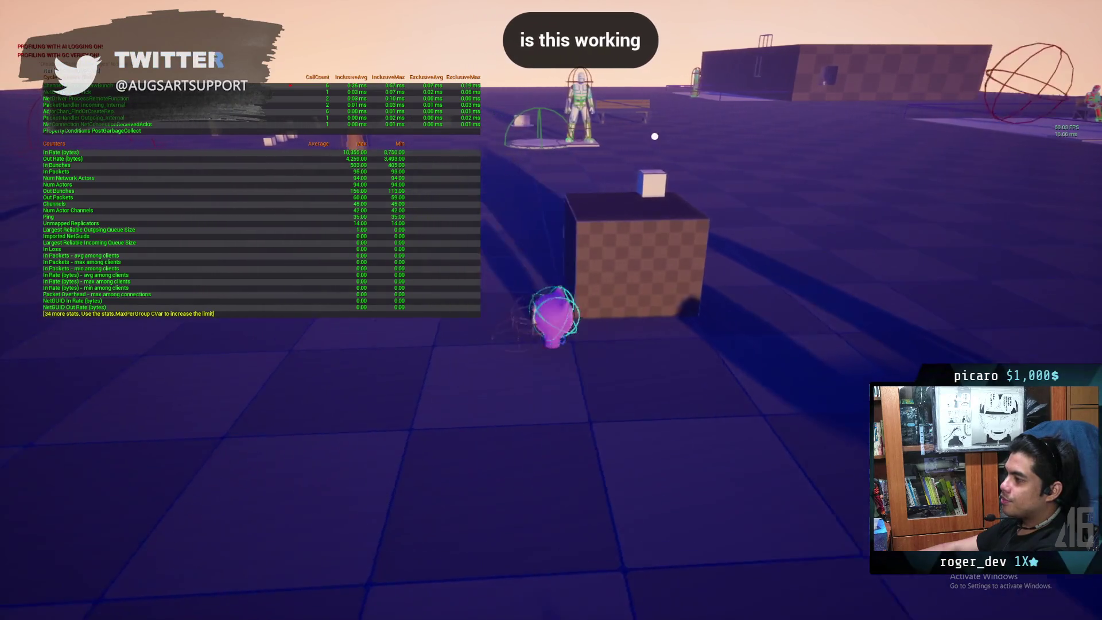
{"action": "key", "text": "w"}
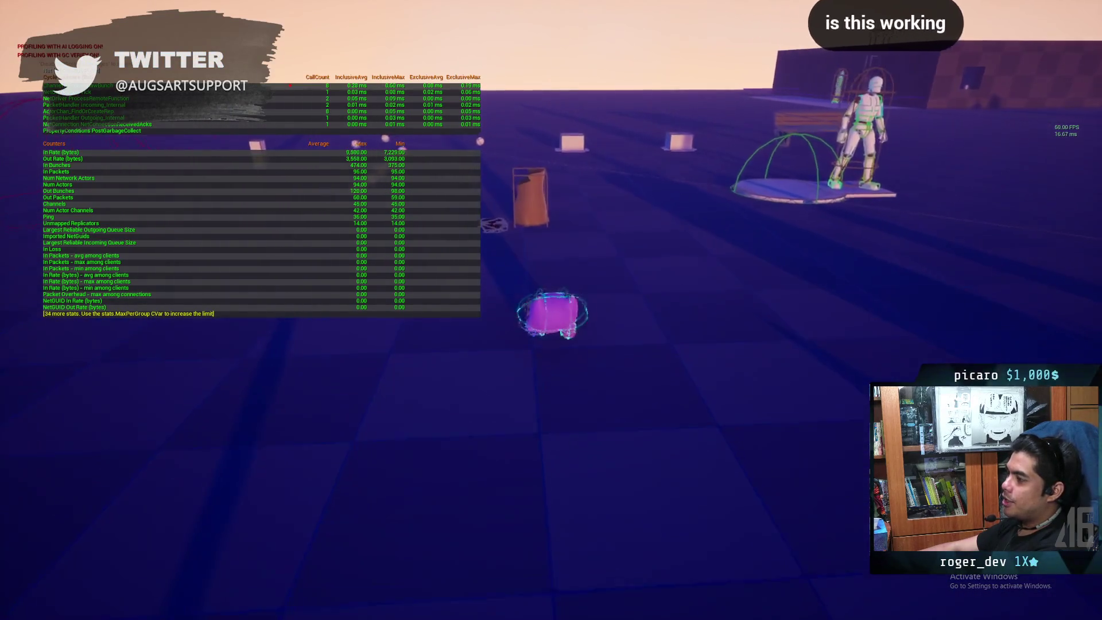
{"action": "key", "text": "w"}
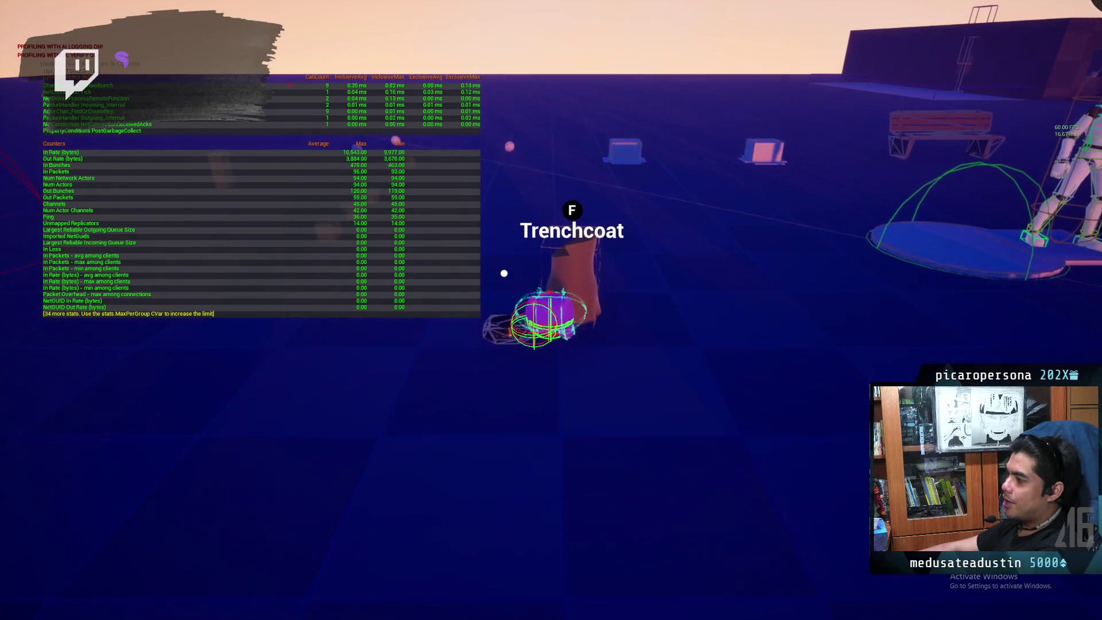
{"action": "key", "text": "w"}
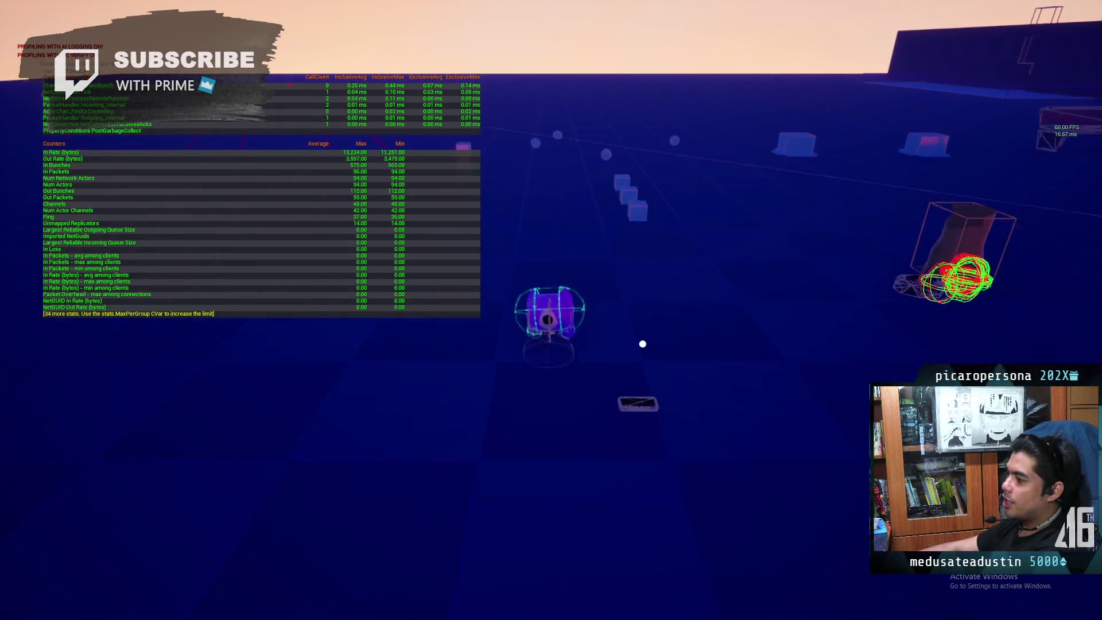
{"action": "key", "text": "w"}
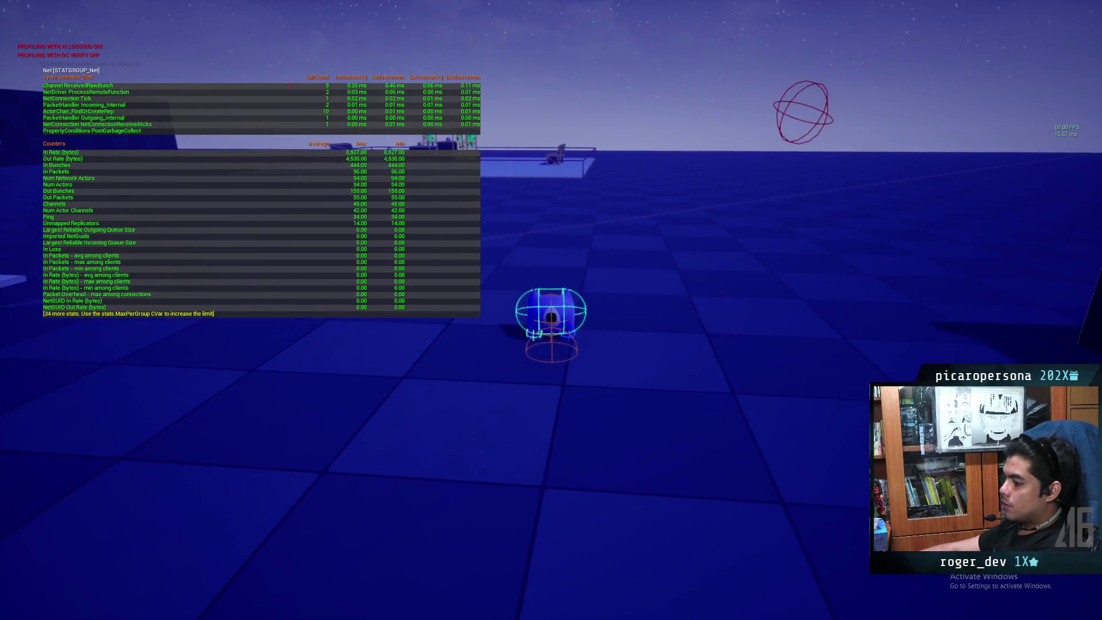
{"action": "key", "text": "Escape"}
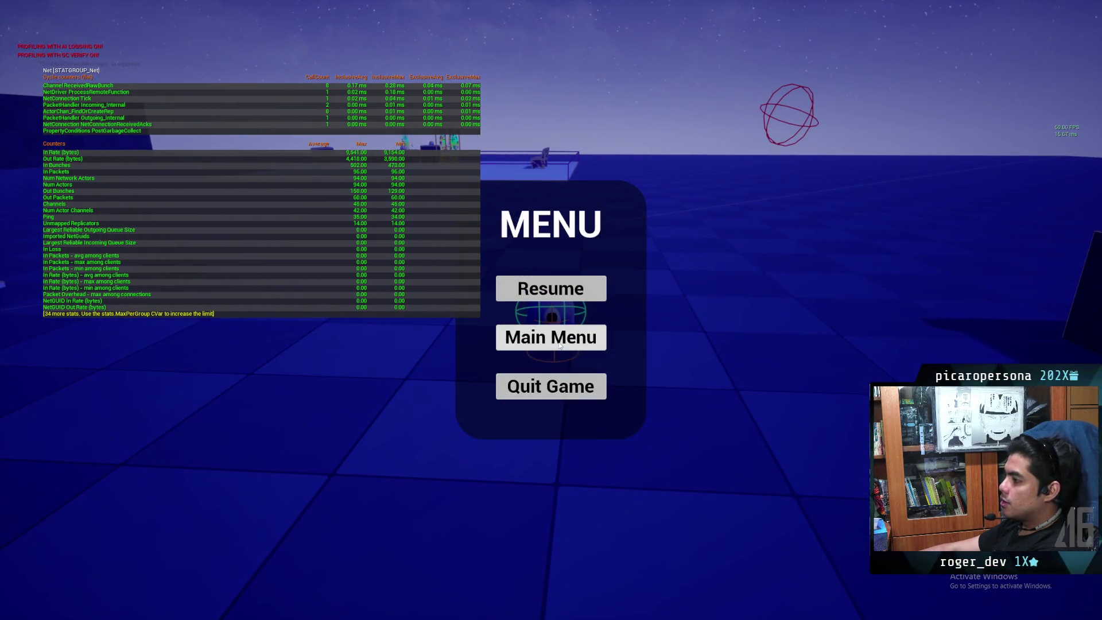
Step: Leave the session for the main menu and join a new game session
{"action": "left_click", "coordinate": [558, 345]}
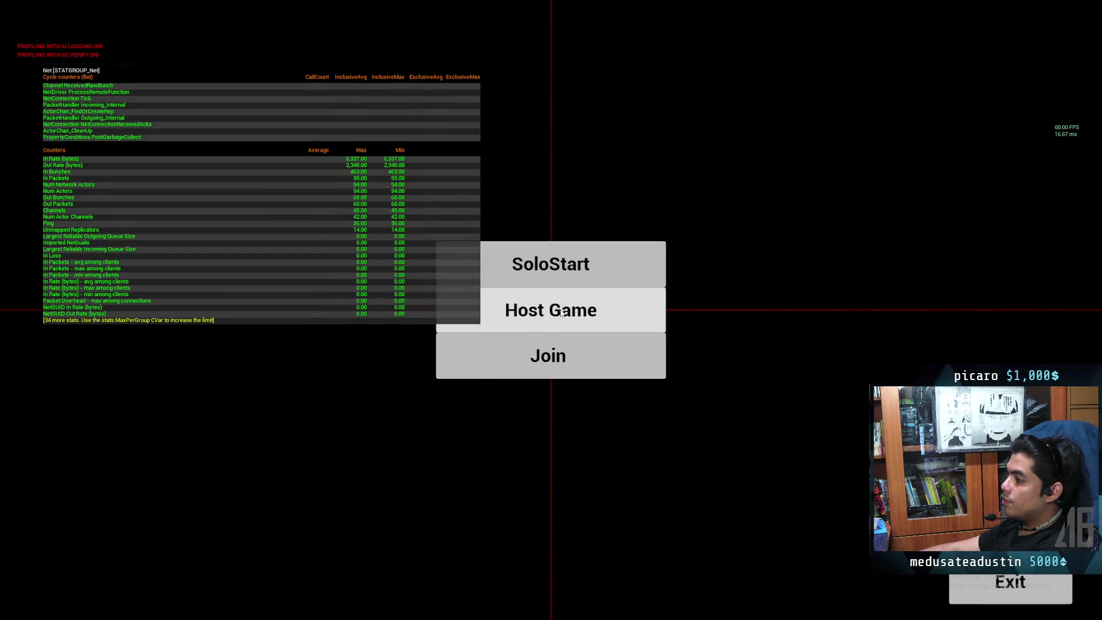
{"action": "left_click", "coordinate": [546, 357]}
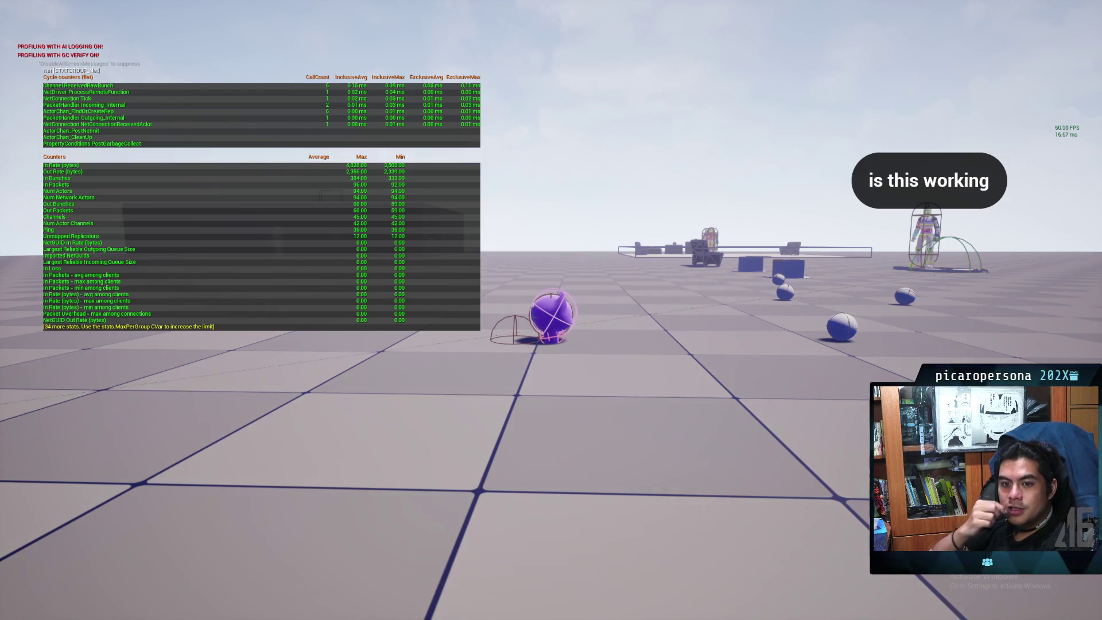
Step: Walk the character across the test floor onto and among the white food balls
{"action": "key", "text": "w"}
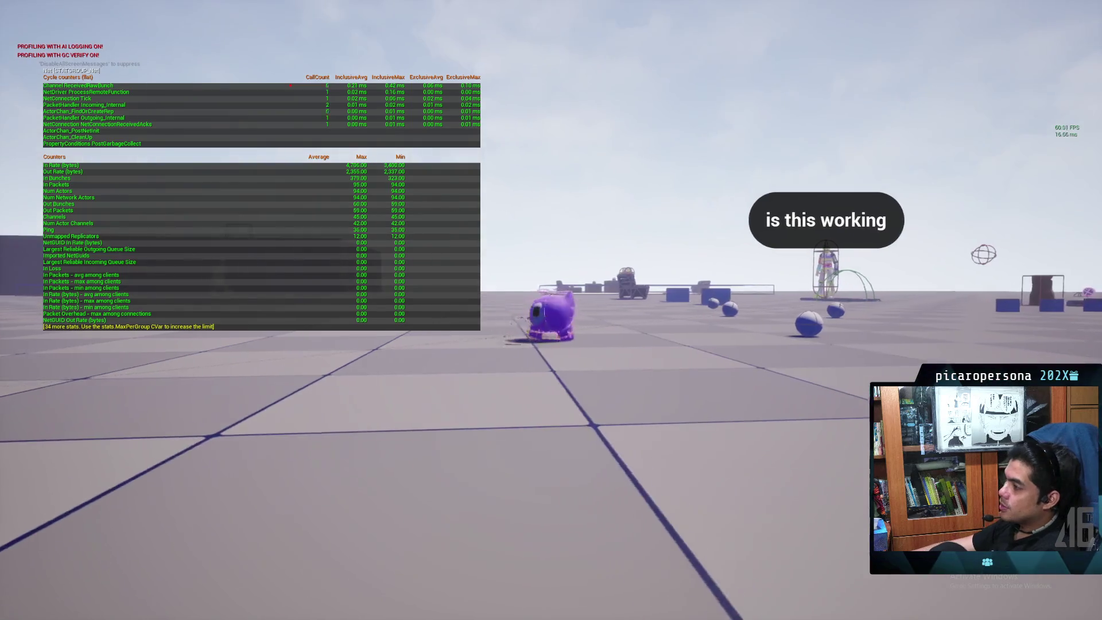
{"action": "key", "text": "w"}
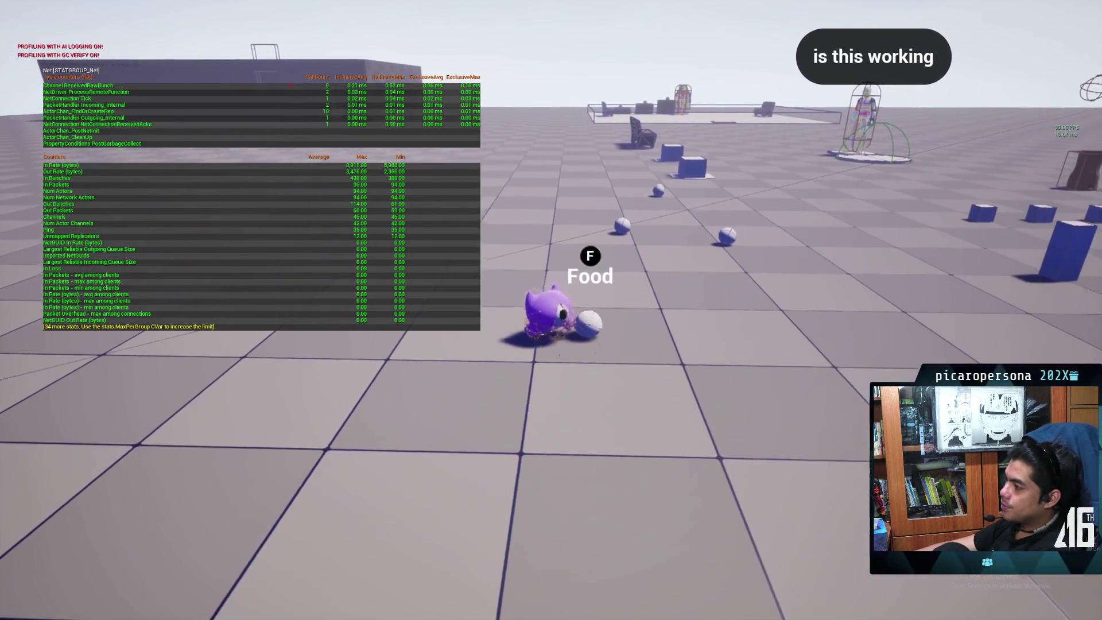
{"action": "key", "text": "w"}
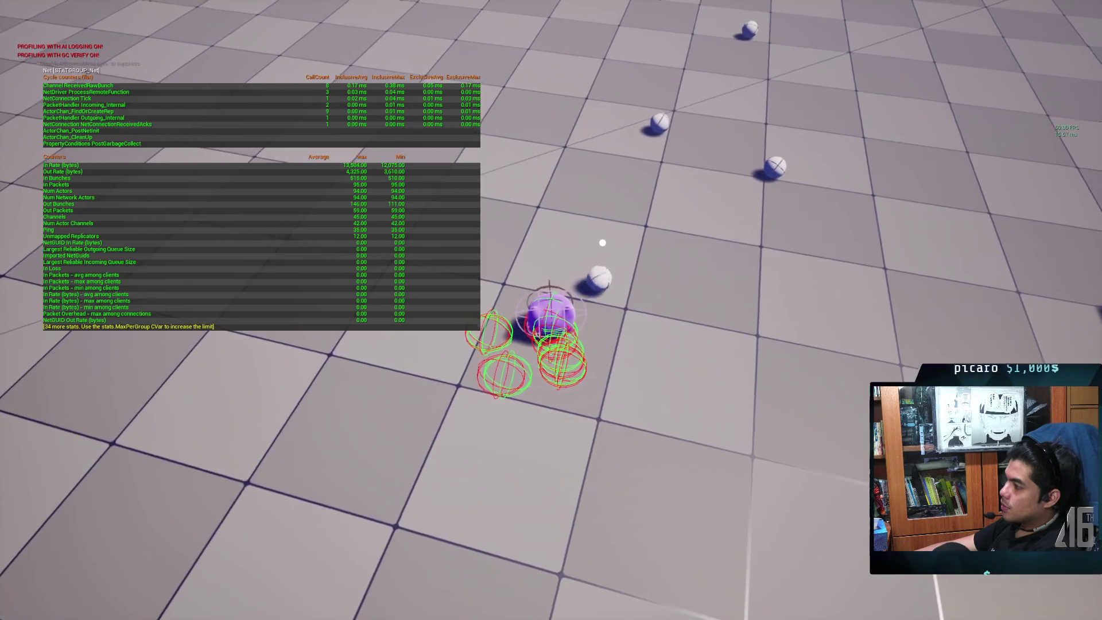
{"action": "key", "text": "w"}
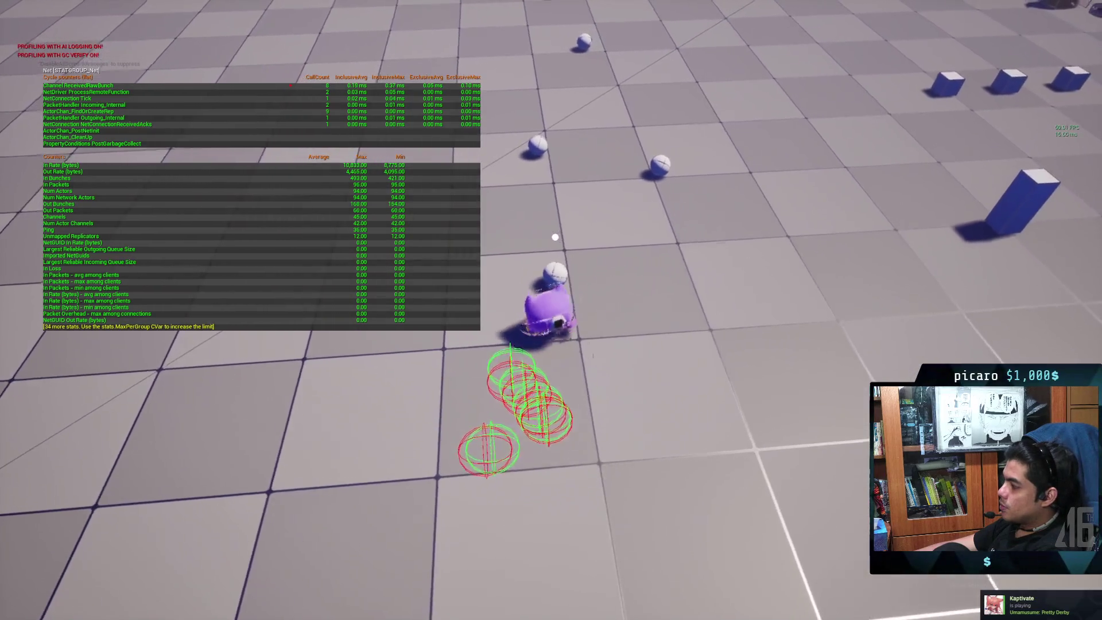
{"action": "key", "text": "w"}
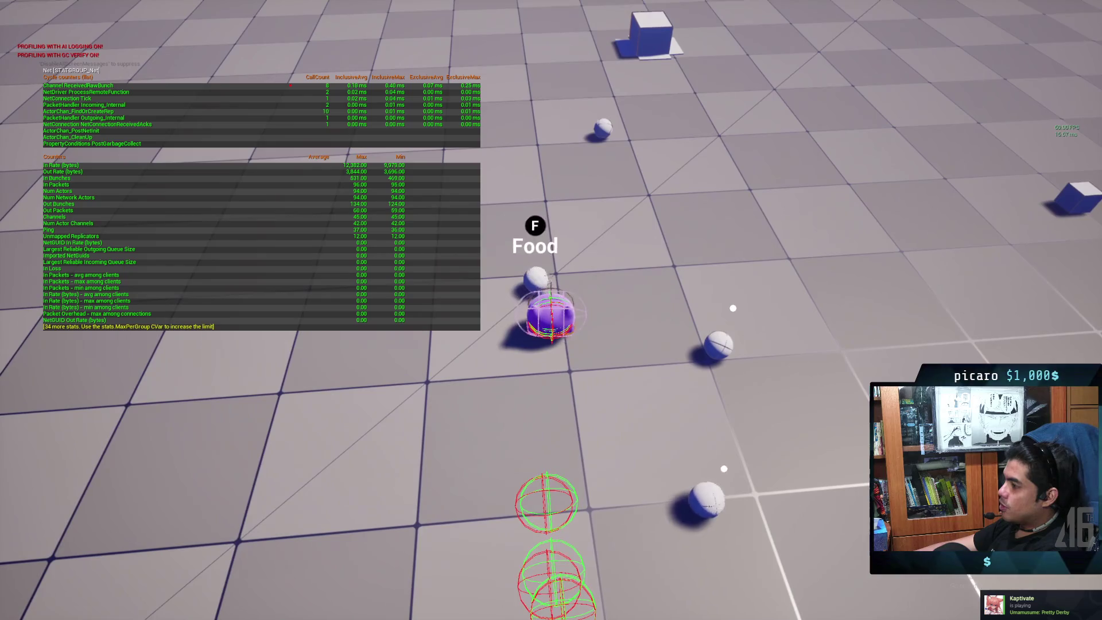
{"action": "key", "text": "w"}
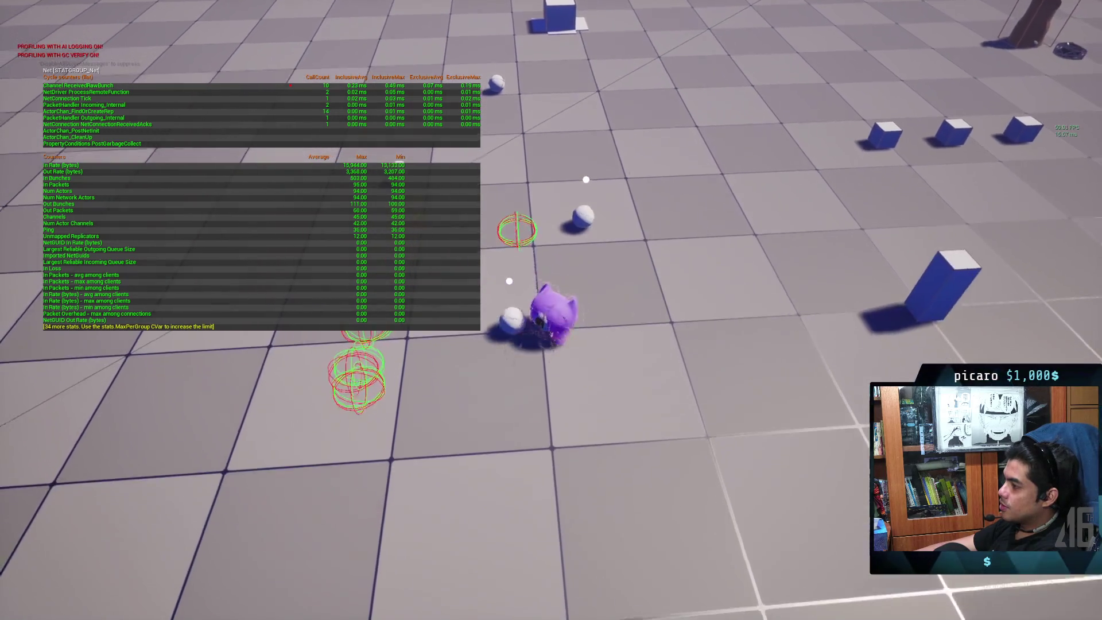
{"action": "key", "text": "w"}
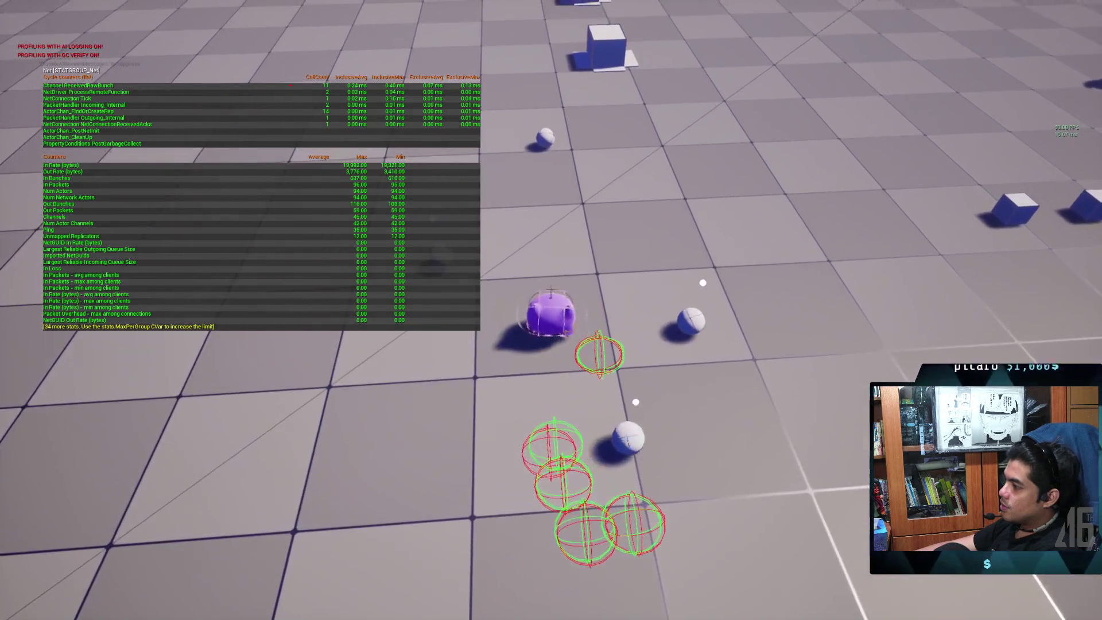
{"action": "key", "text": "w"}
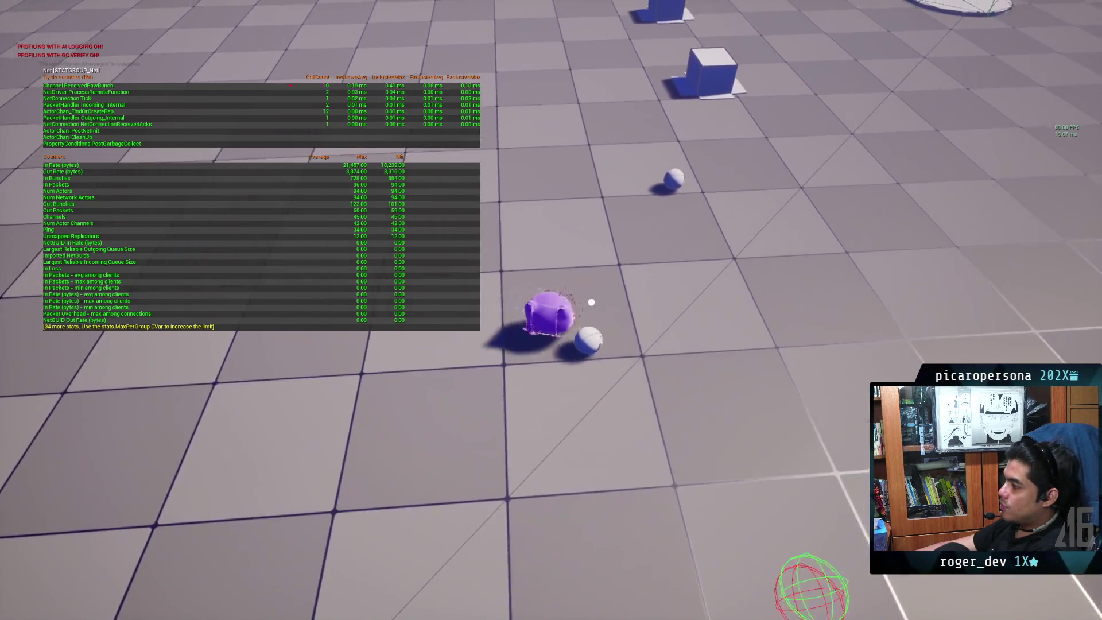
Step: Turn left past the food balls and strafe right to the small cubes near the pedestal
{"action": "key", "text": "w"}
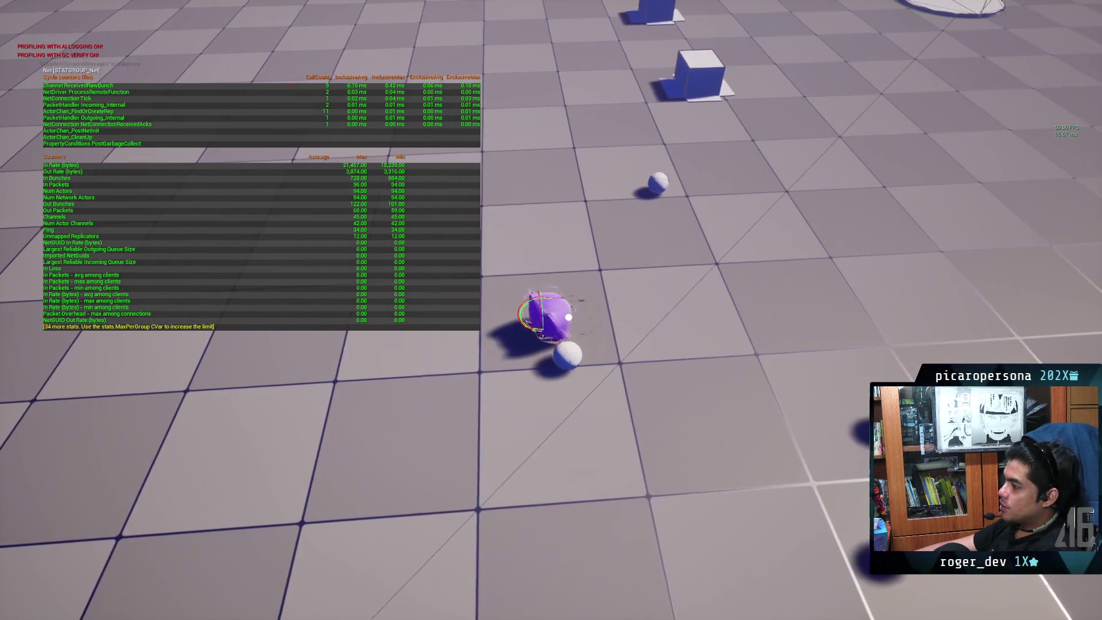
{"action": "key", "text": "w"}
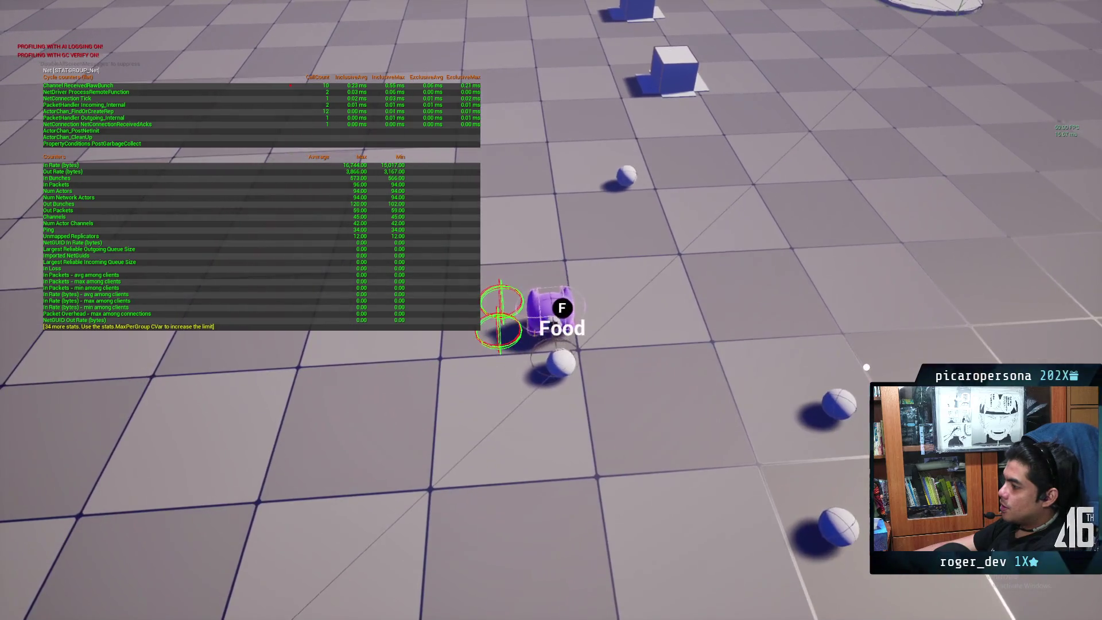
{"action": "key", "text": "w"}
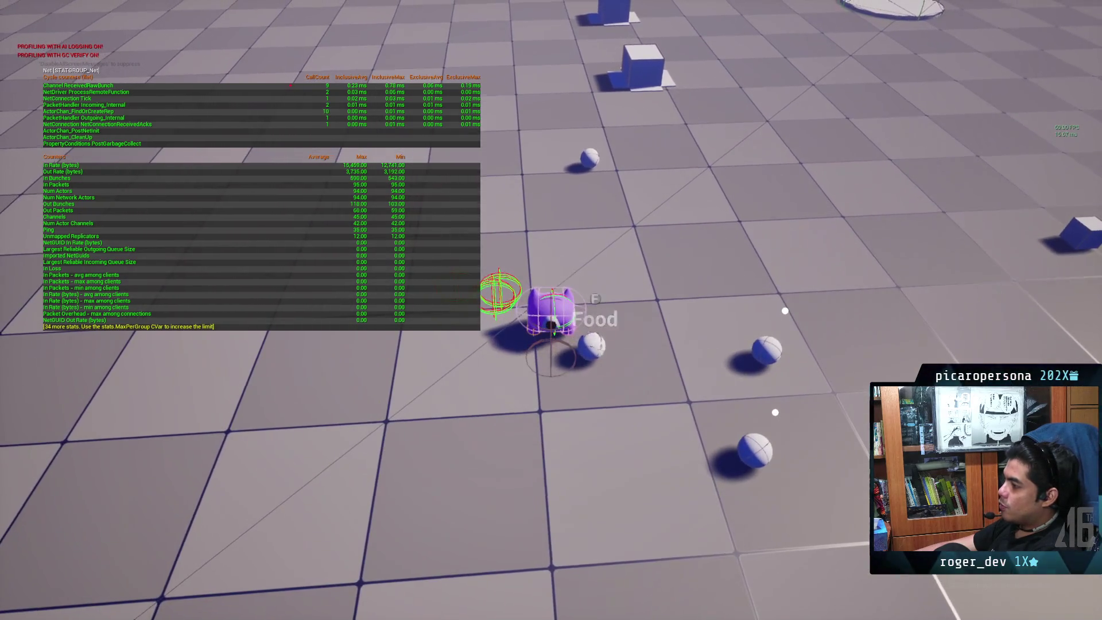
{"action": "key", "text": "w"}
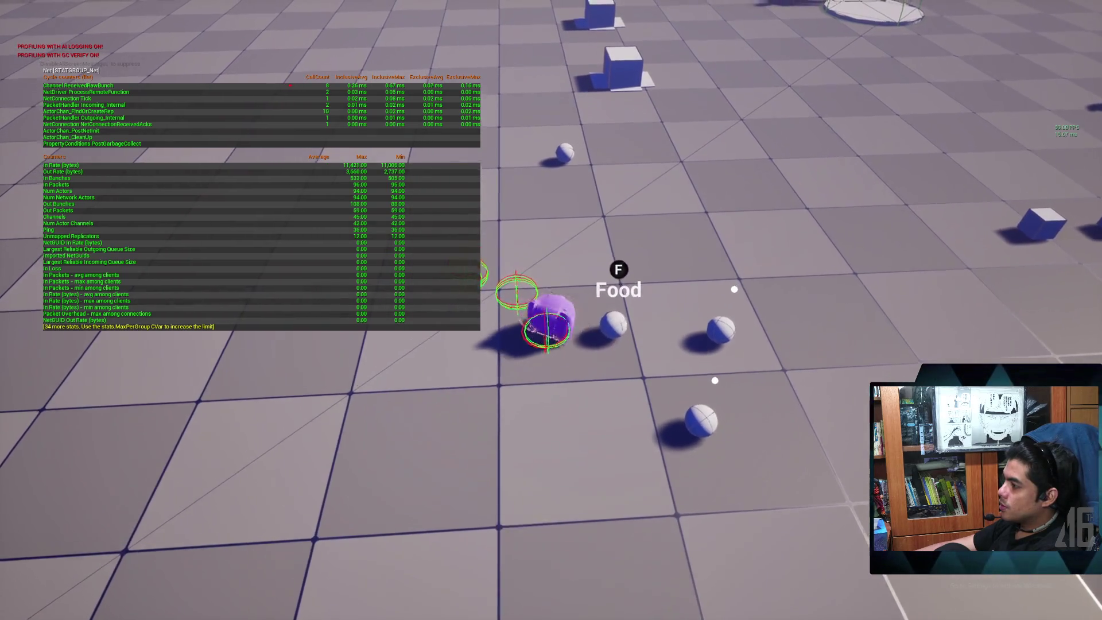
{"action": "key", "text": "w"}
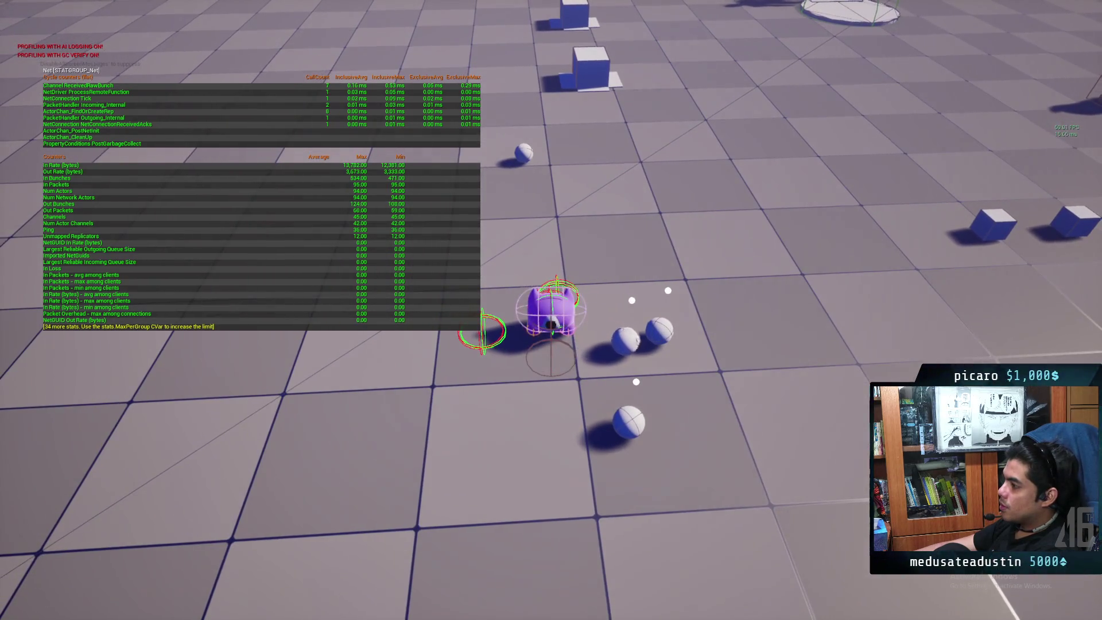
{"action": "key", "text": "w"}
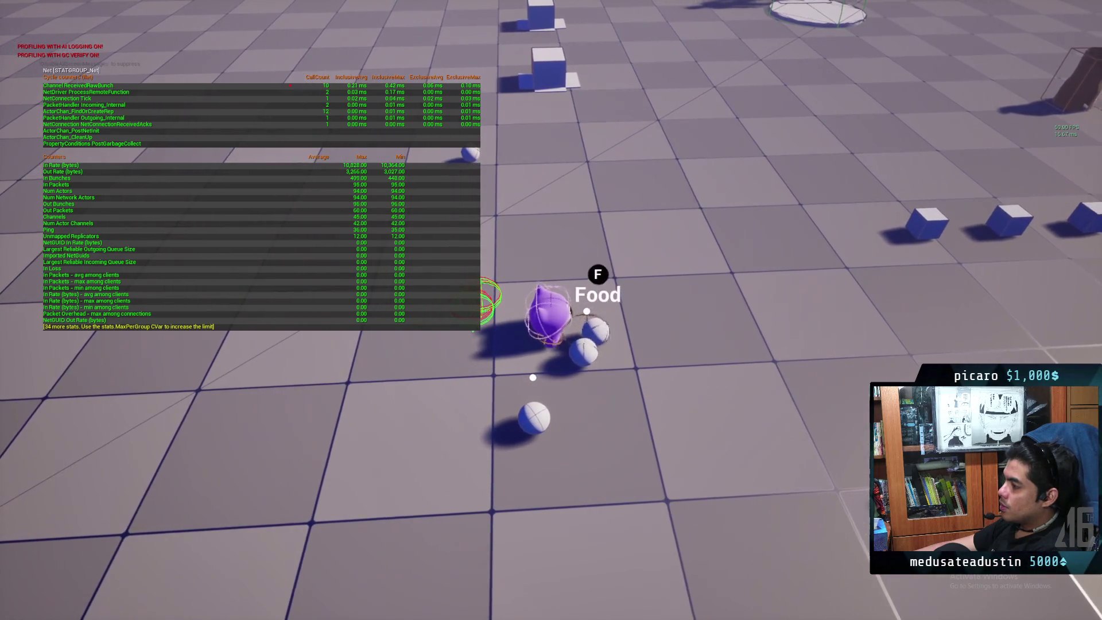
{"action": "key", "text": "w"}
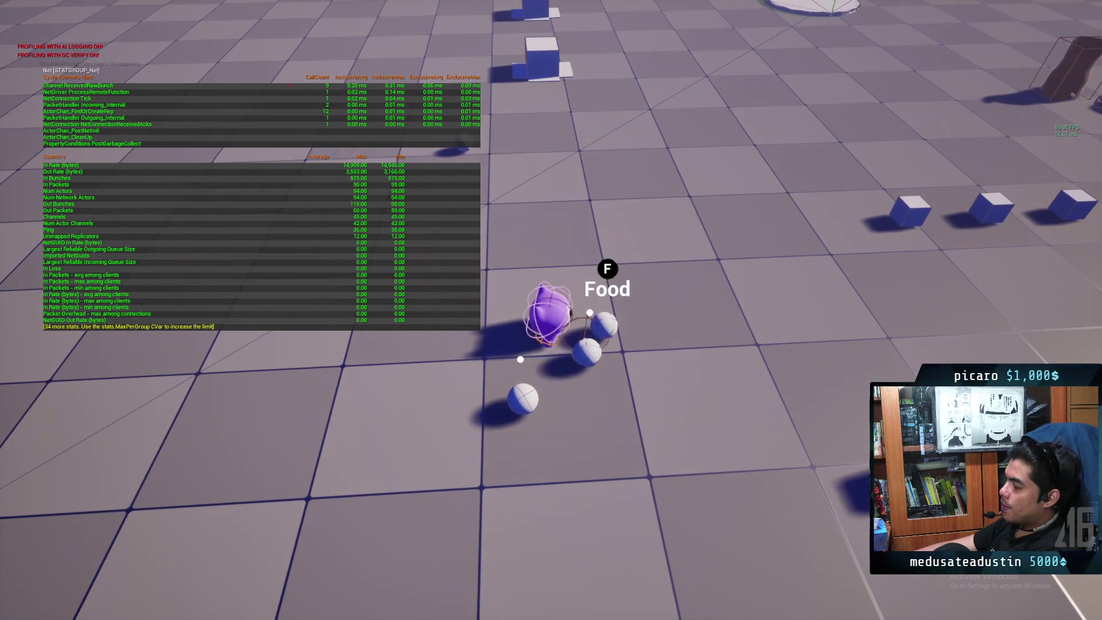
{"action": "key", "text": "d"}
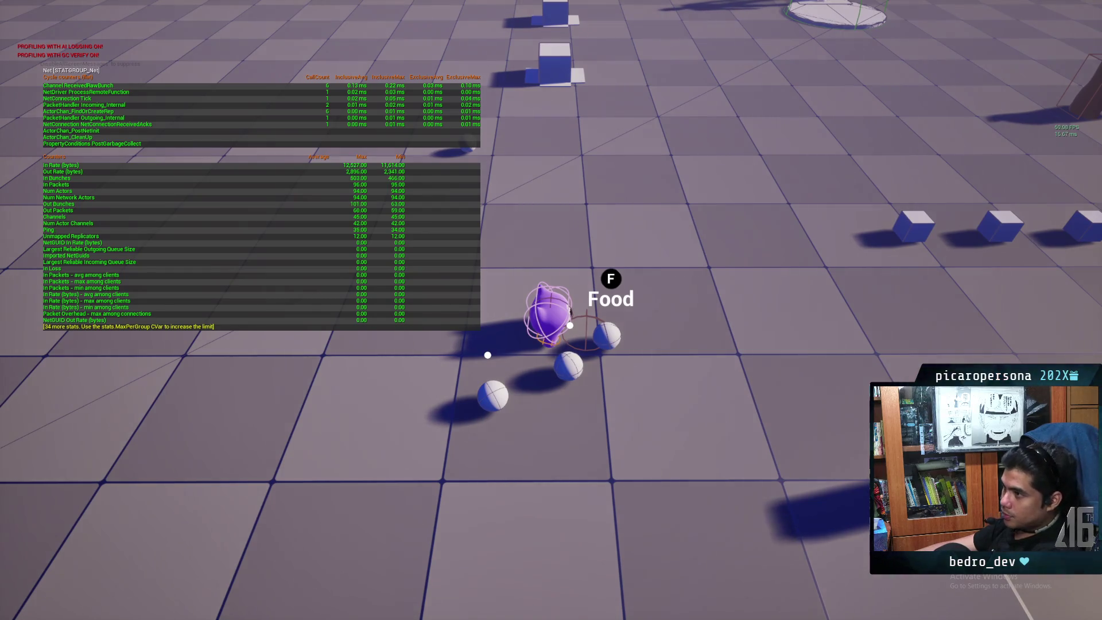
Step: Run back and forth past the row of cubes, then head right across the floor to the level's edge
{"action": "key", "text": "w"}
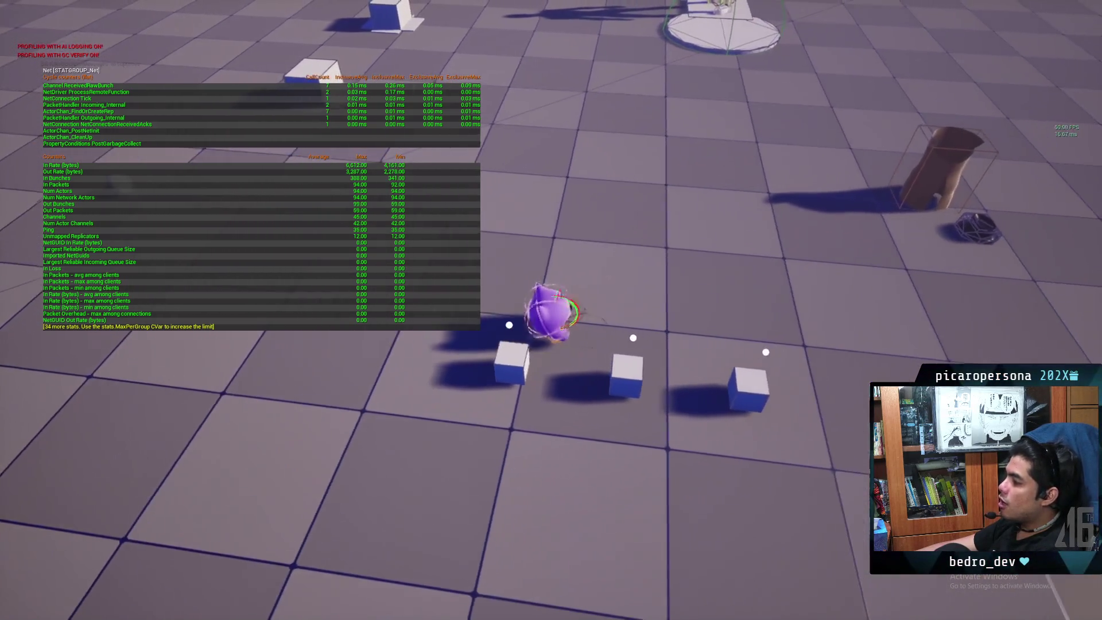
{"action": "key", "text": "w"}
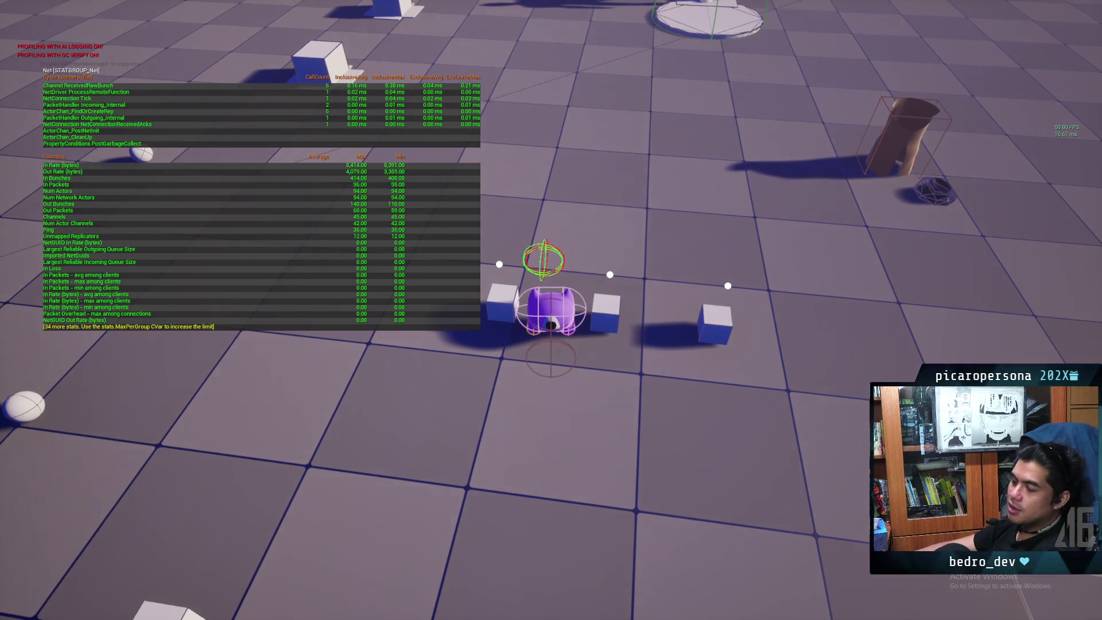
{"action": "key", "text": "a"}
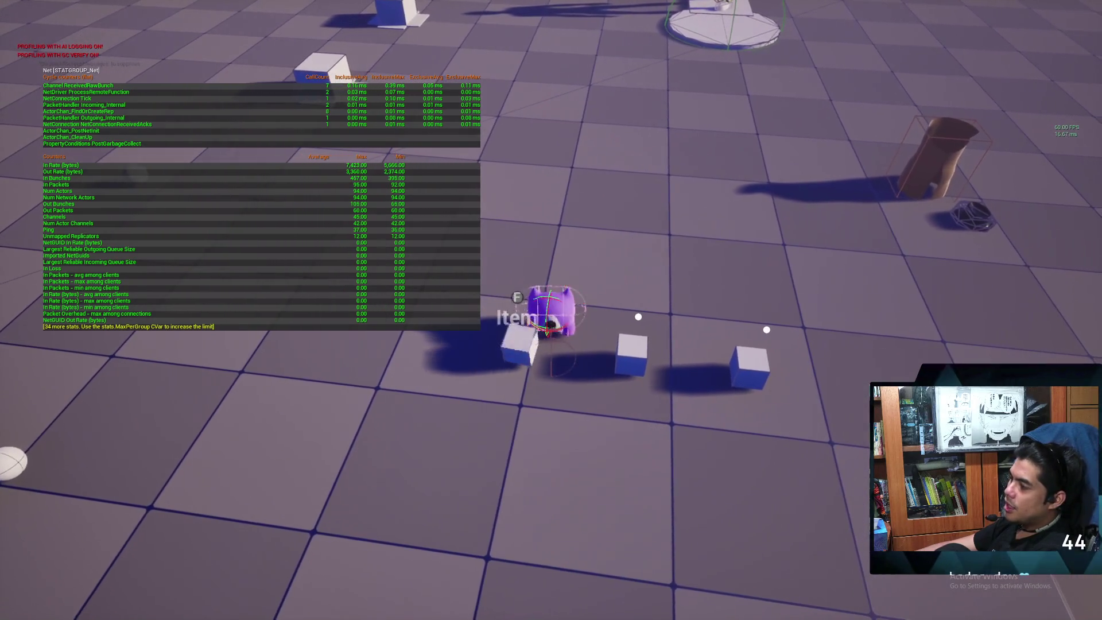
{"action": "key", "text": "s"}
{"action": "key", "text": "w"}
{"action": "key", "text": "w"}
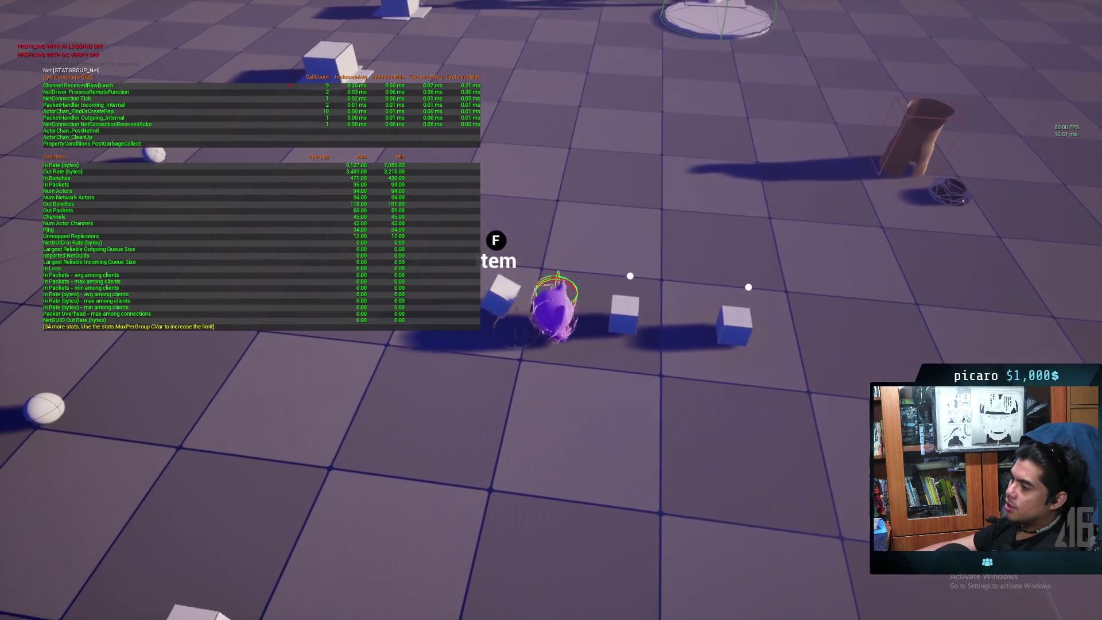
{"action": "key", "text": "w"}
{"action": "key", "text": "s"}
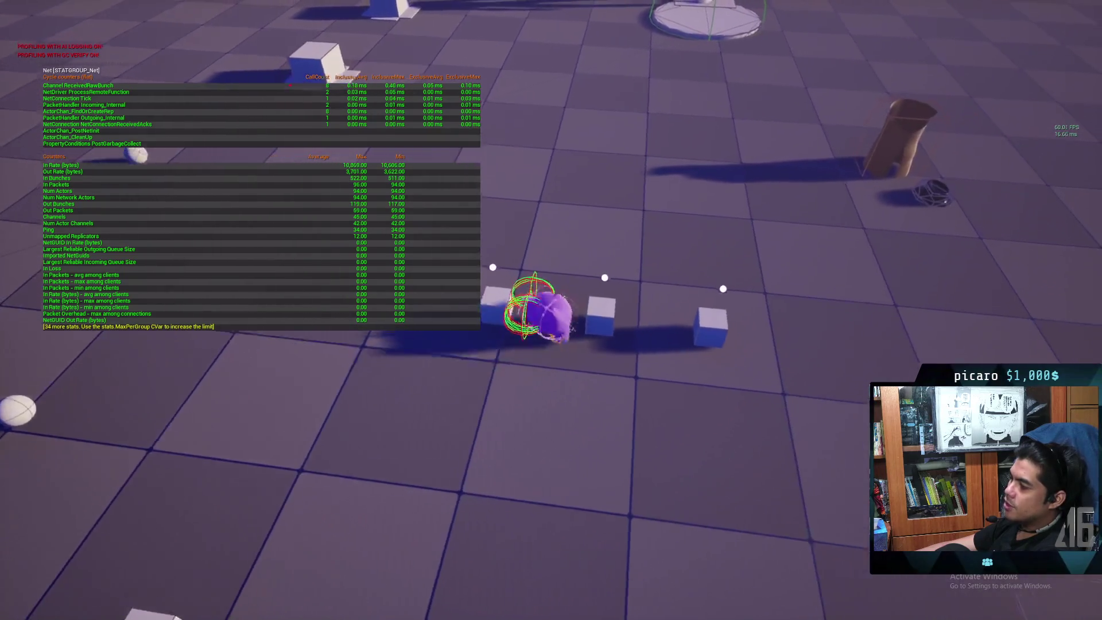
{"action": "key", "text": "w"}
{"action": "key", "text": "s"}
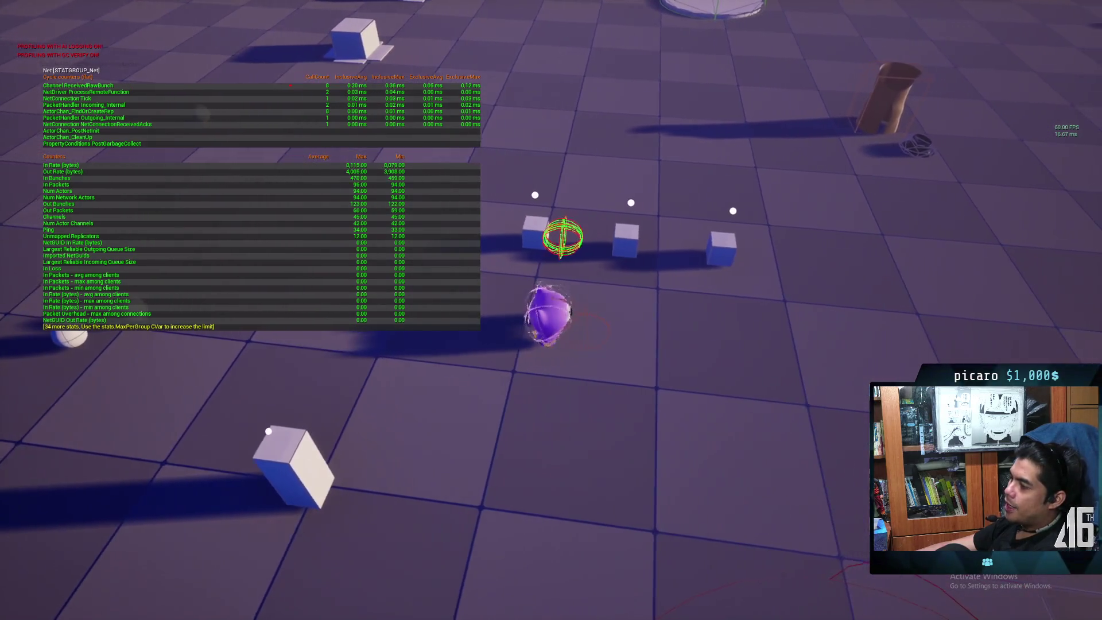
{"action": "key", "text": "w"}
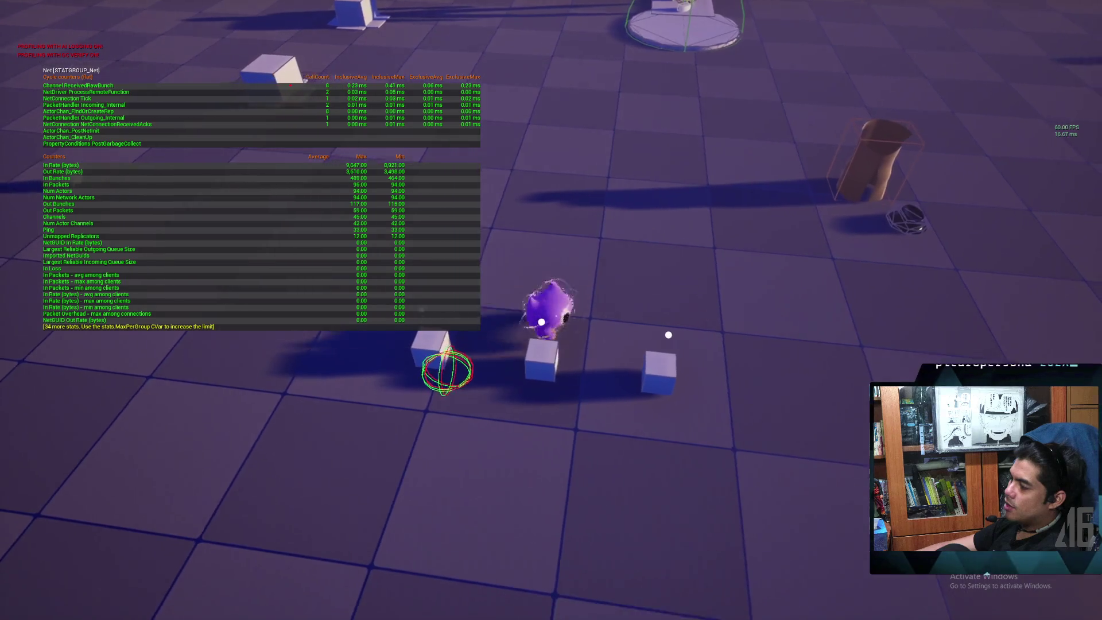
{"action": "key", "text": "d"}
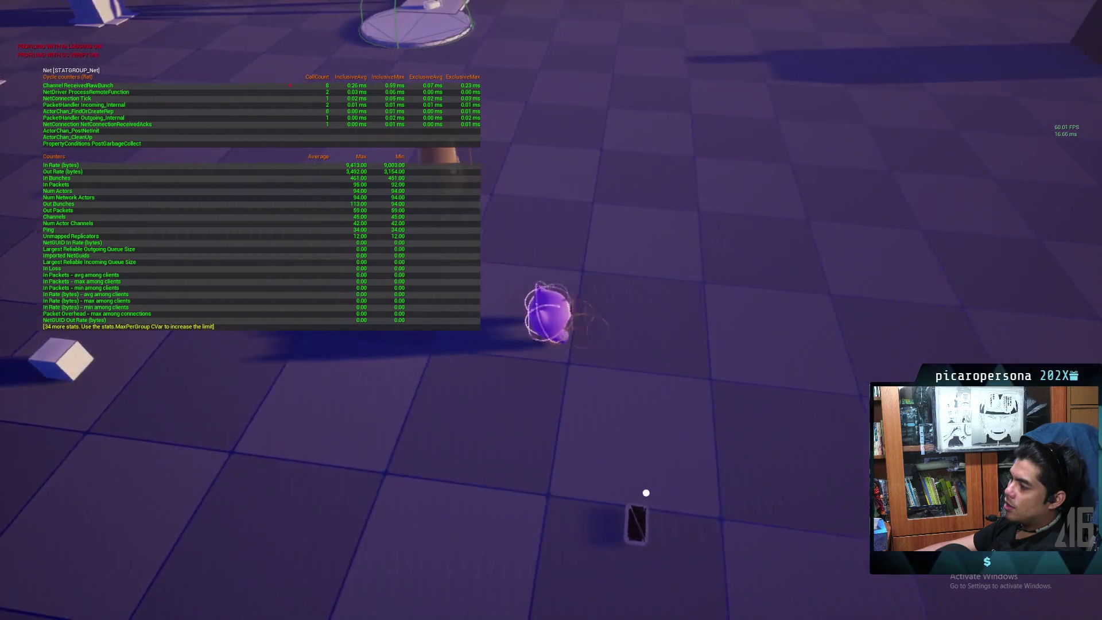
{"action": "key", "text": "d"}
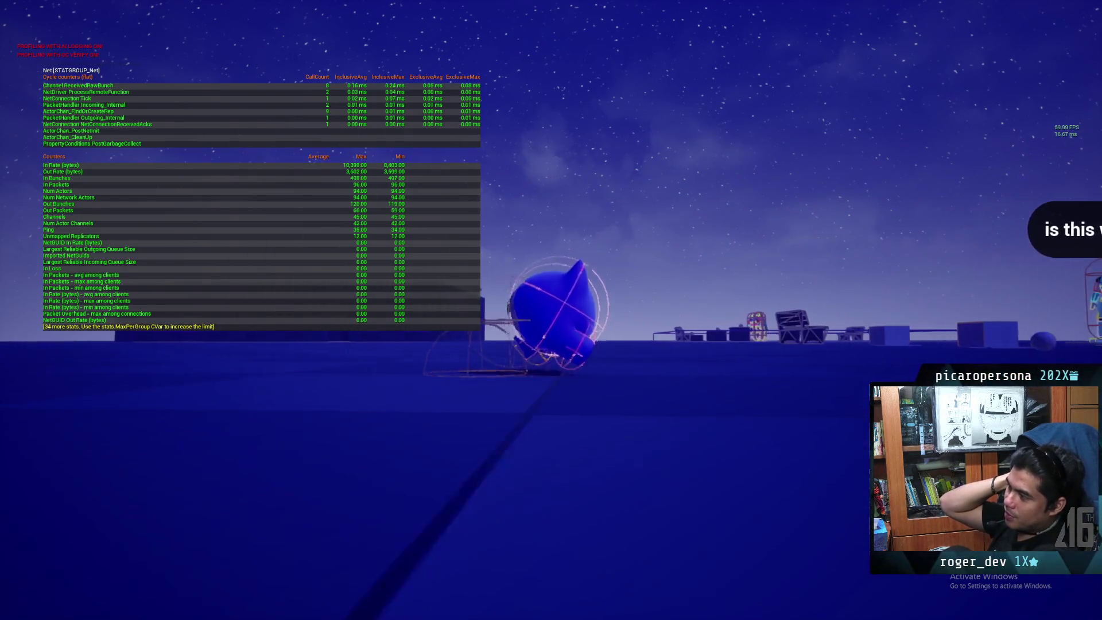
Step: Rerun 'stat net' from the console history to hide the network stats, then pause the game
{"action": "key", "text": "grave"}
{"action": "key", "text": "Up"}
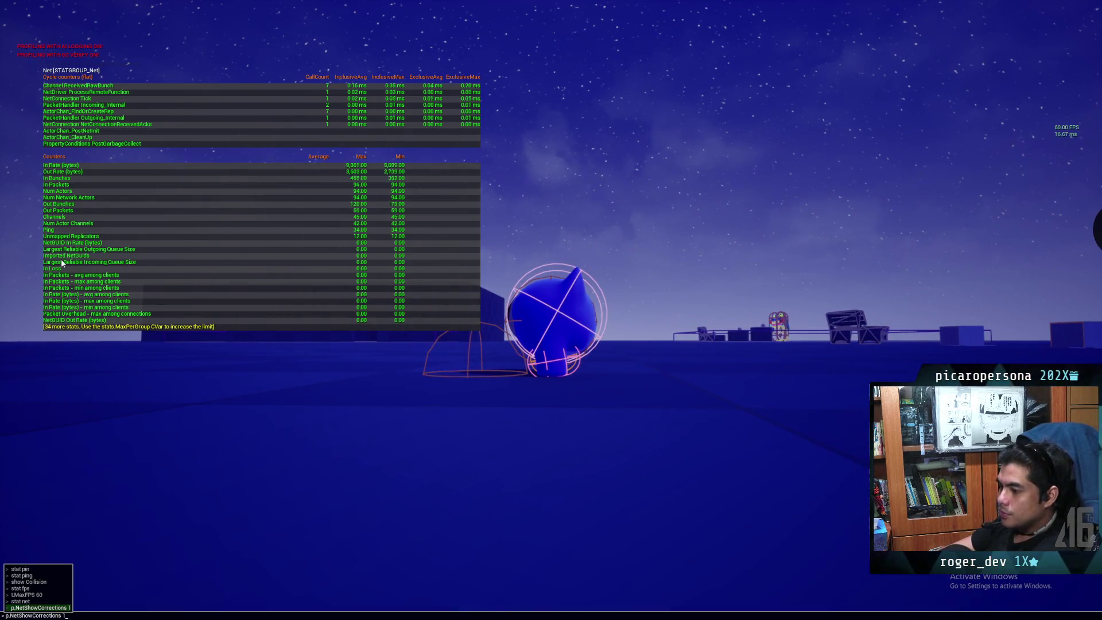
{"action": "key", "text": "Return"}
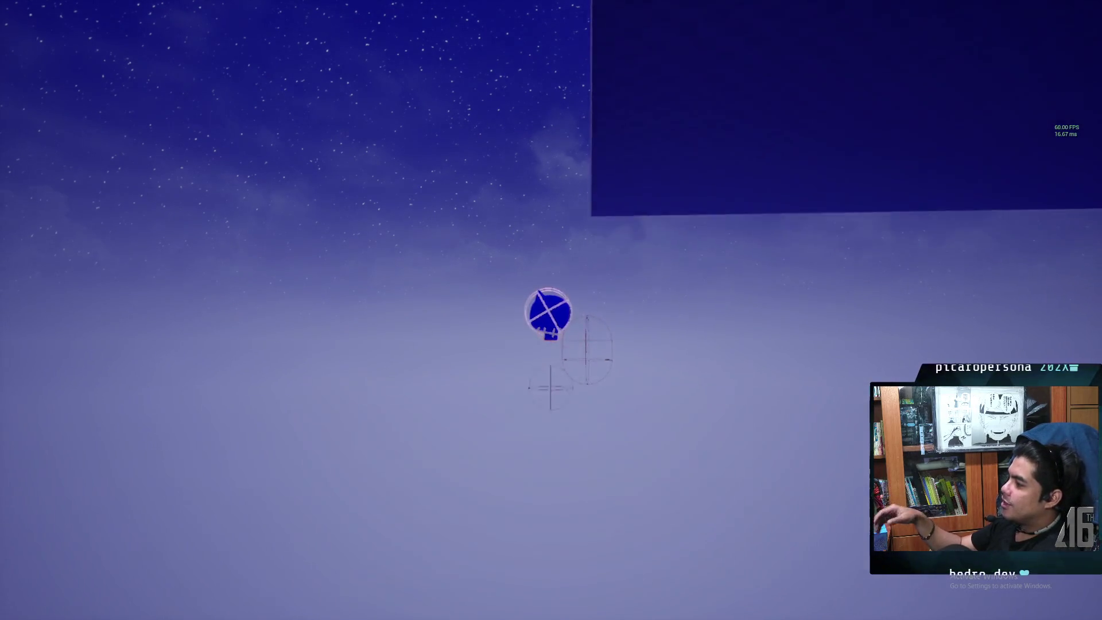
{"action": "key", "text": "Escape"}
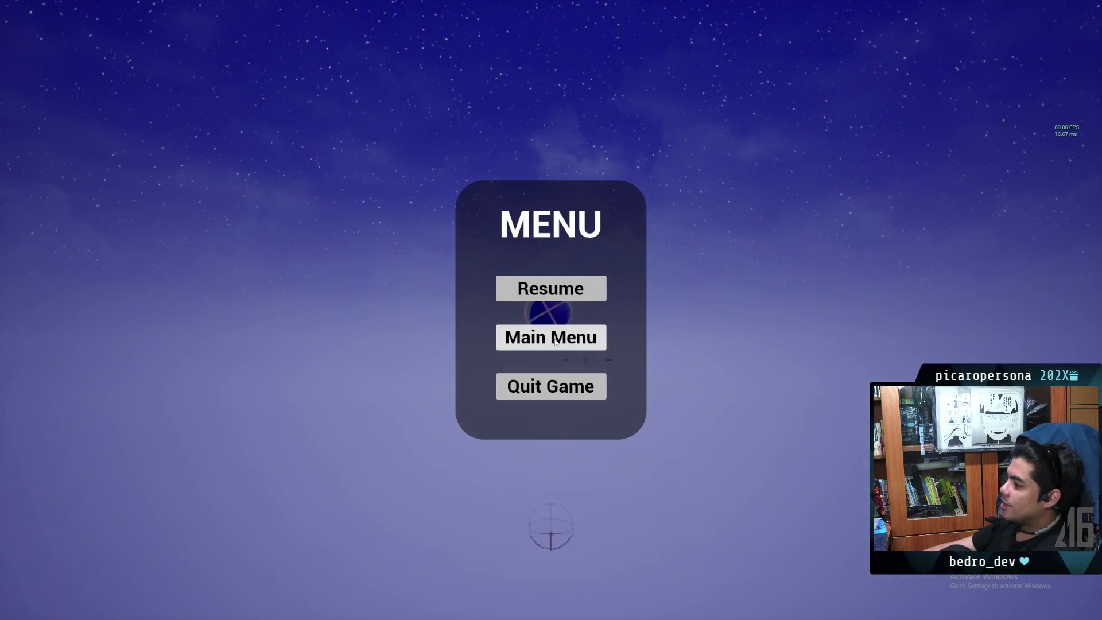
Step: Rejoin the listed game via Main Menu and Join, play, then quit from the pause menu
{"action": "left_click", "coordinate": [555, 342]}
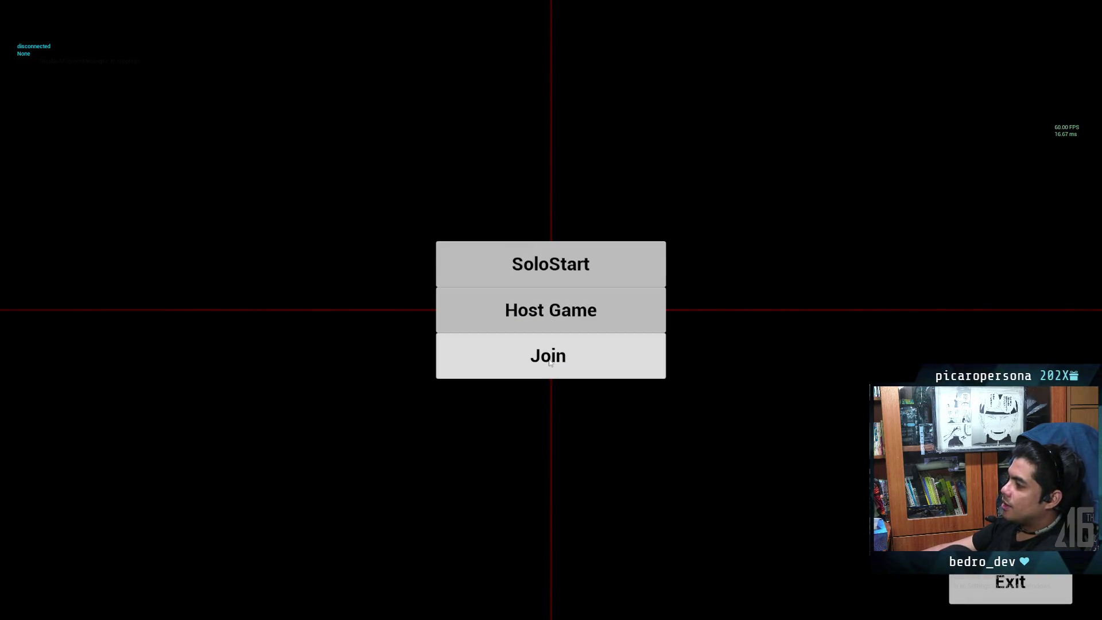
{"action": "left_click", "coordinate": [553, 360]}
{"action": "left_click", "coordinate": [627, 182]}
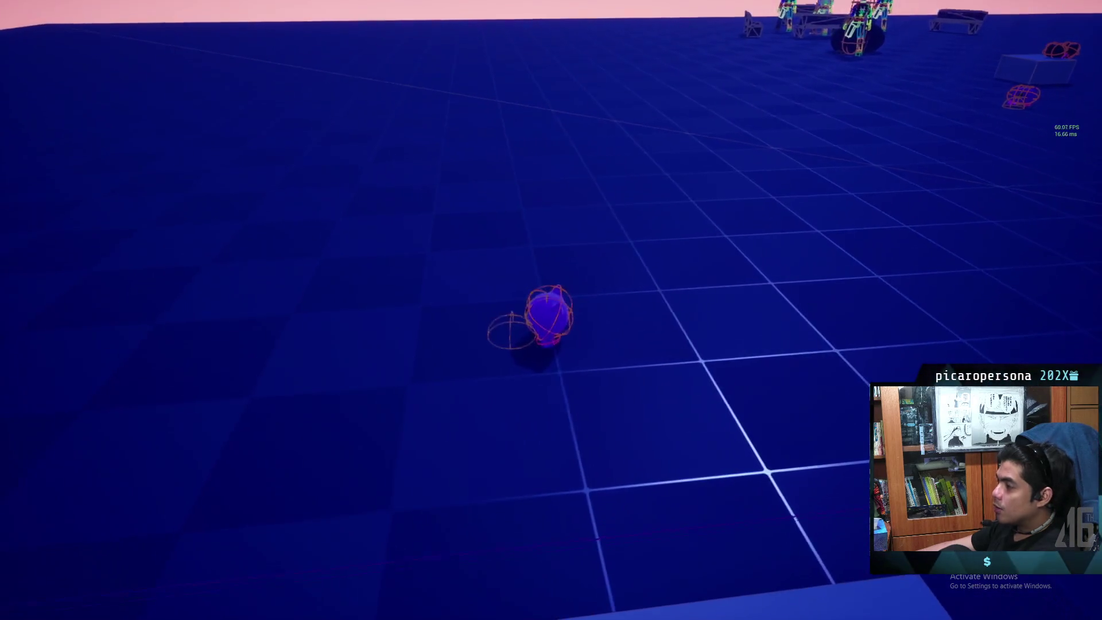
{"action": "key", "text": "Escape"}
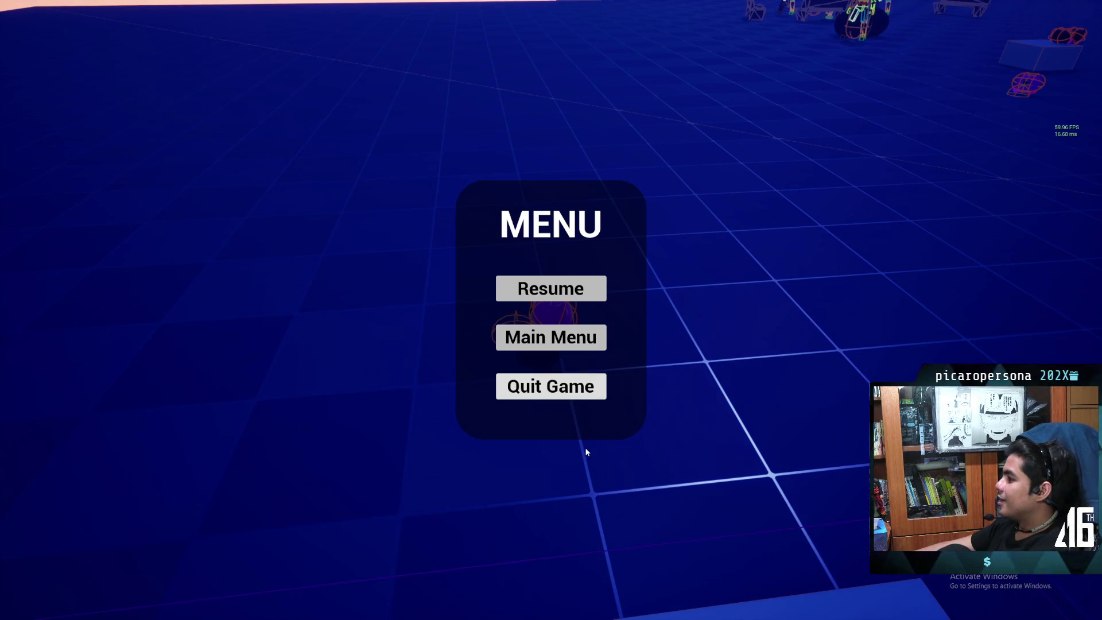
{"action": "left_click", "coordinate": [551, 389]}
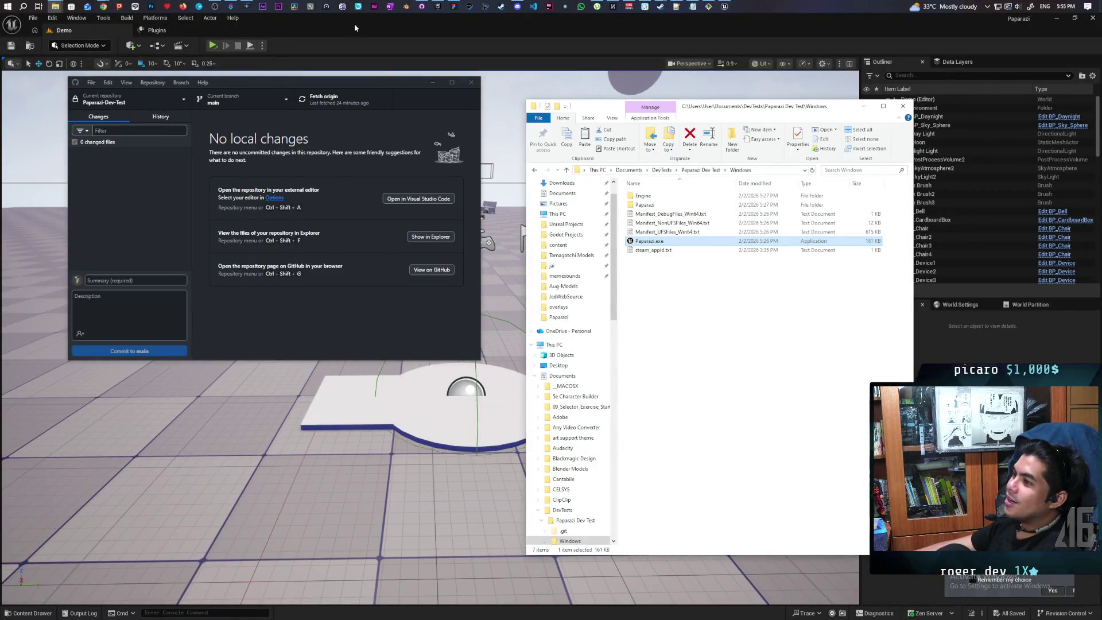
Step: Open the Content Drawer, reset its filters, and browse into Characters/Oni to list its 12 assets
{"action": "key", "text": "ctrl+space"}
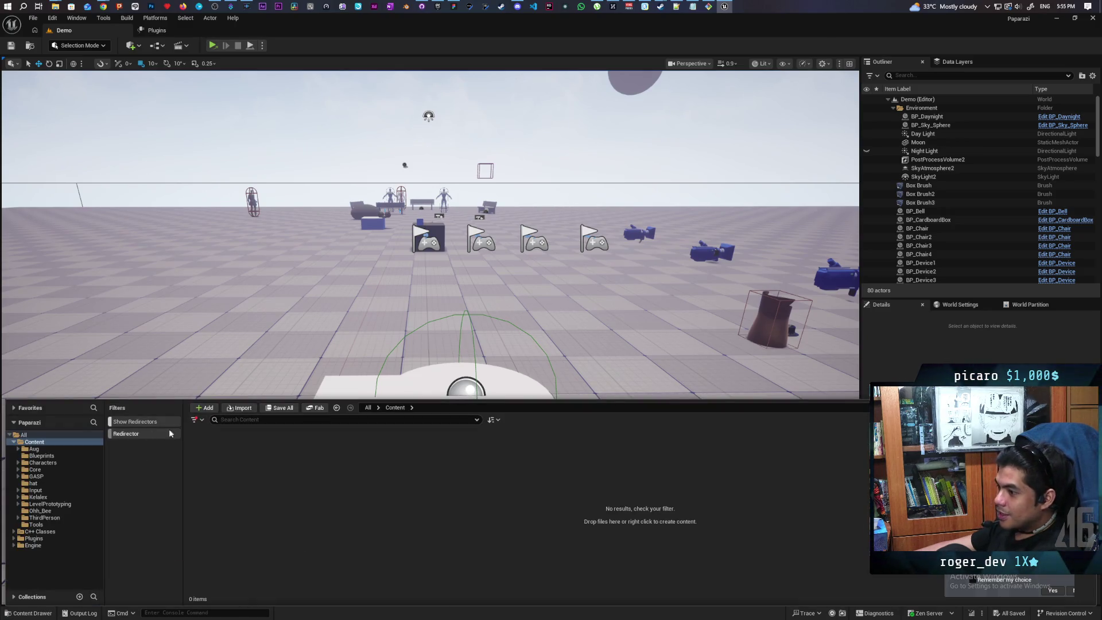
{"action": "left_click", "coordinate": [202, 420]}
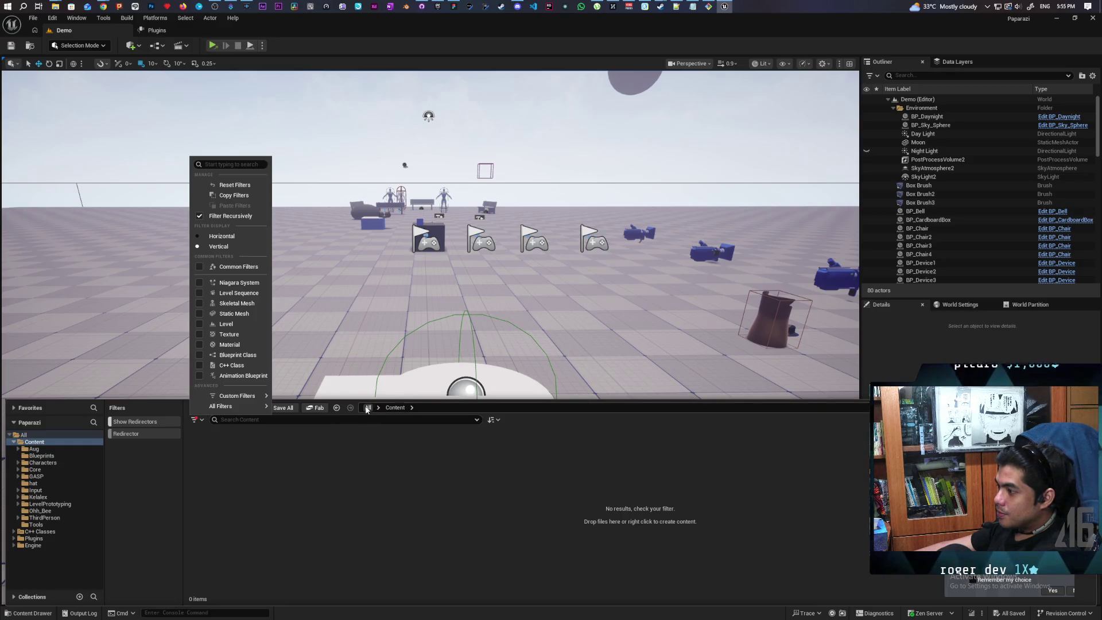
{"action": "left_click", "coordinate": [49, 443]}
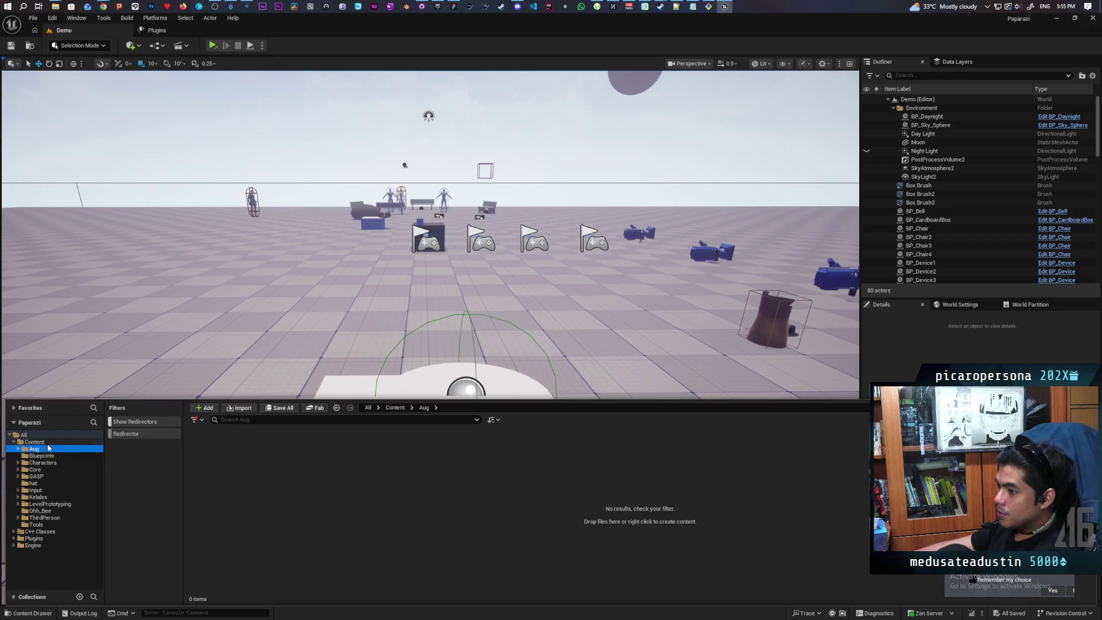
{"action": "left_click", "coordinate": [202, 422]}
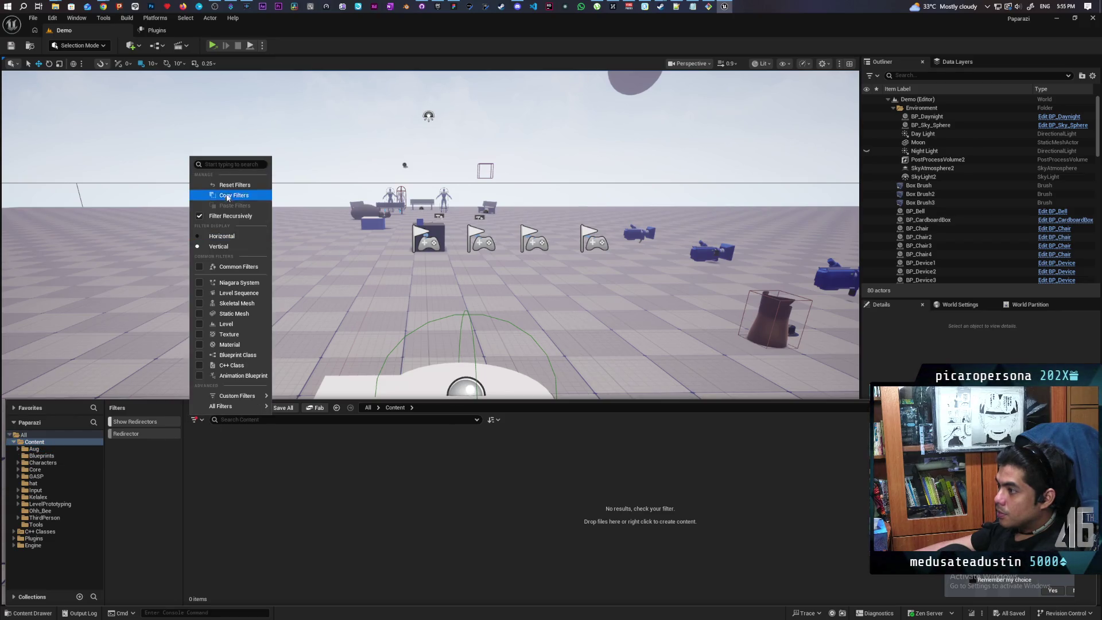
{"action": "left_click", "coordinate": [221, 185]}
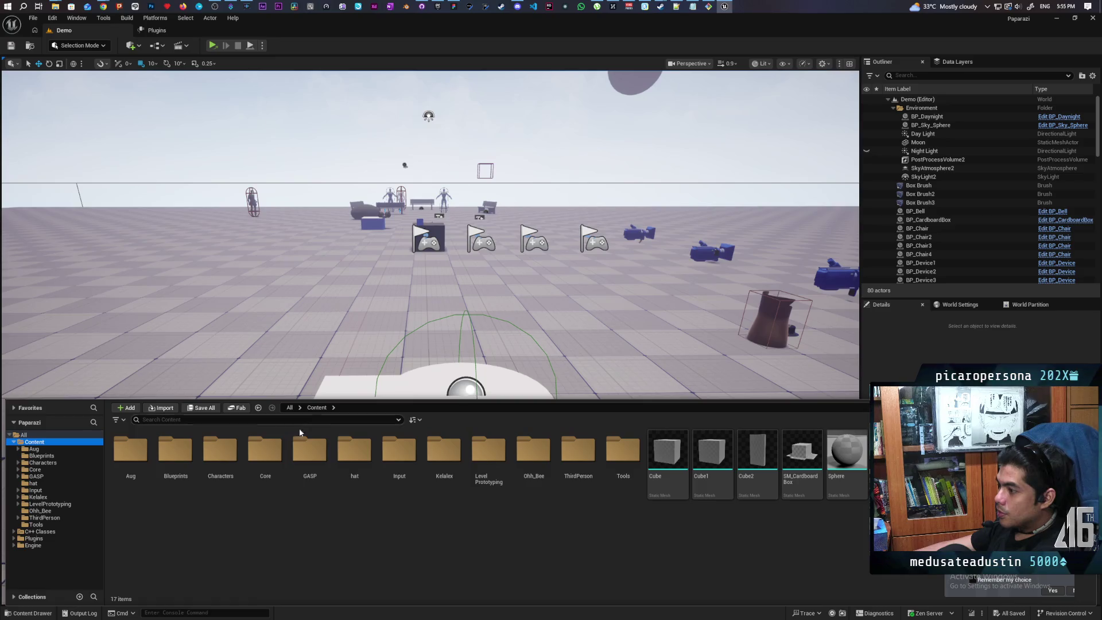
{"action": "double_click", "coordinate": [223, 455]}
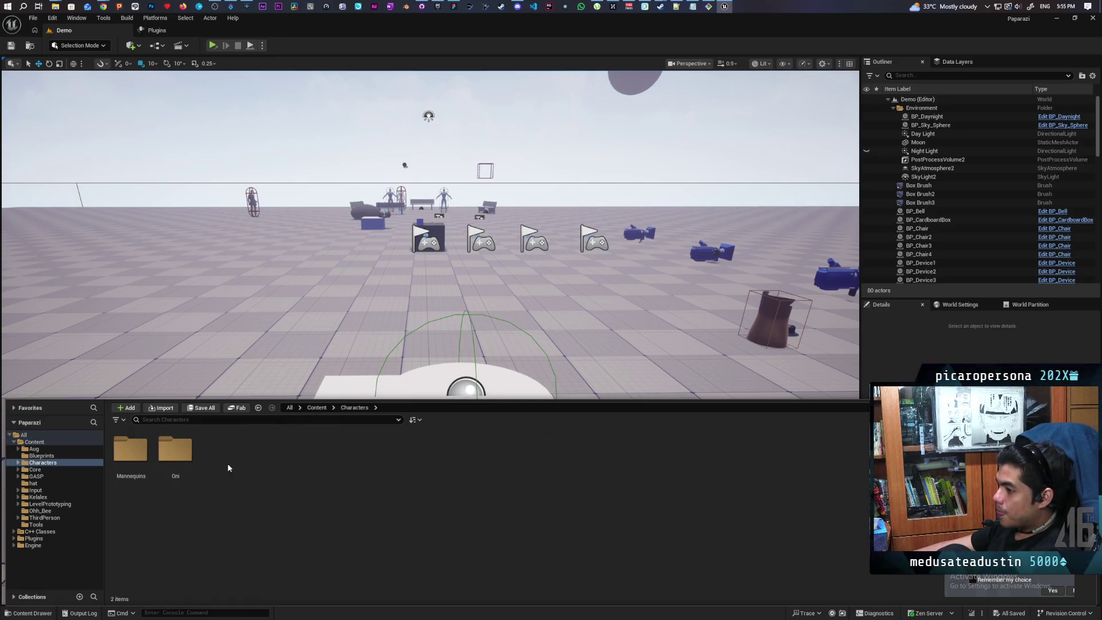
{"action": "double_click", "coordinate": [181, 453]}
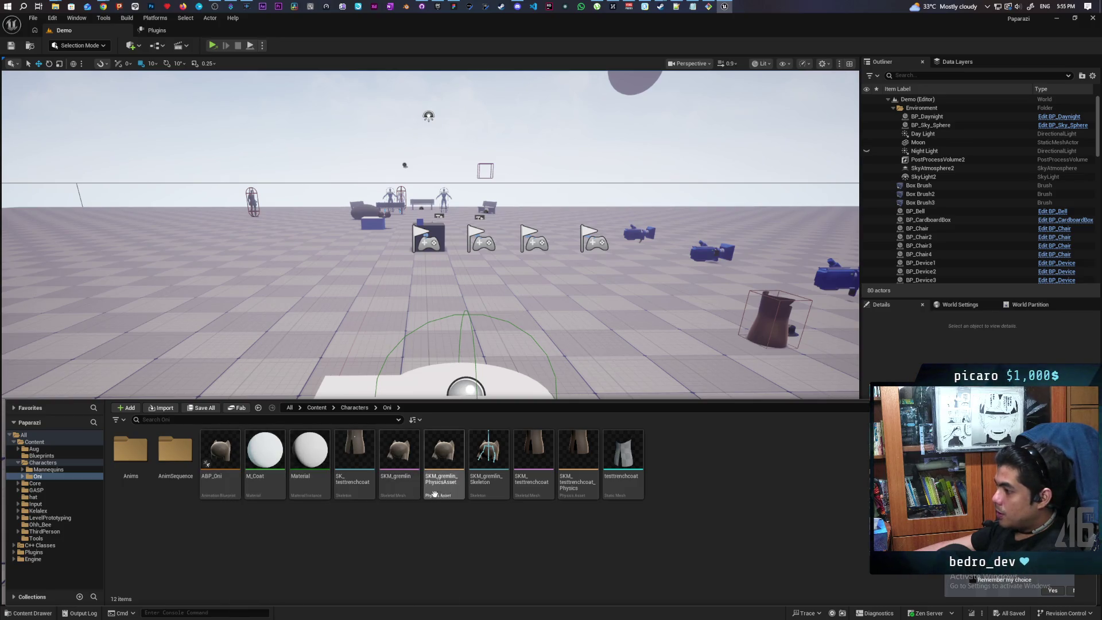
{"action": "left_click", "coordinate": [399, 471]}
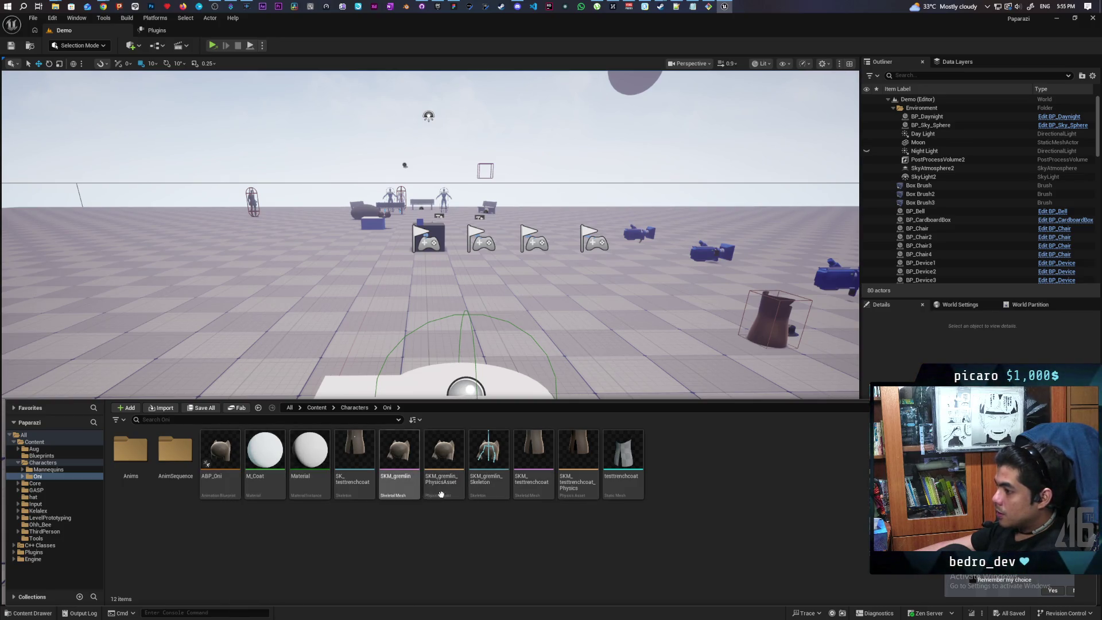
Step: Open ABP_Oni and, from the Walking state's sequence player, open the SKM_Oni_Walk animation
{"action": "double_click", "coordinate": [220, 490]}
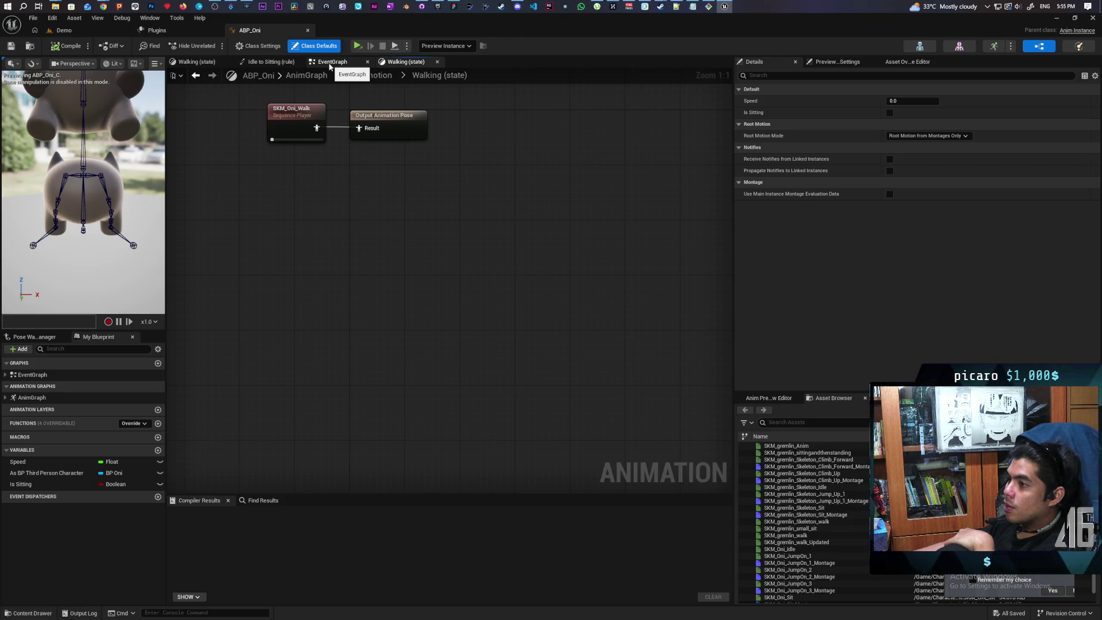
{"action": "left_click", "coordinate": [318, 112]}
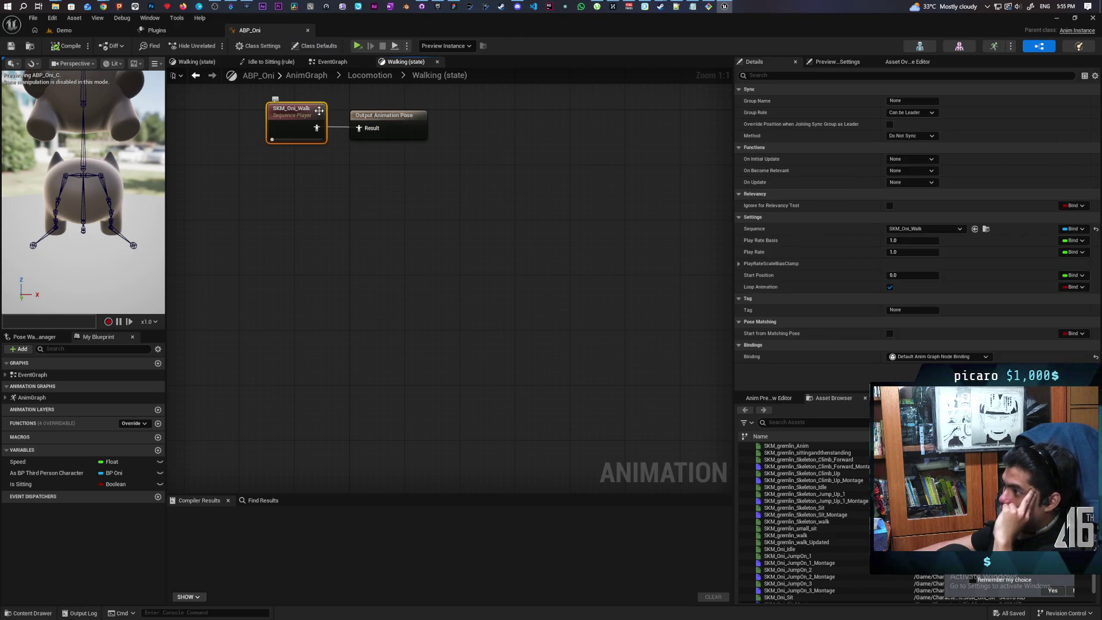
{"action": "double_click", "coordinate": [319, 110]}
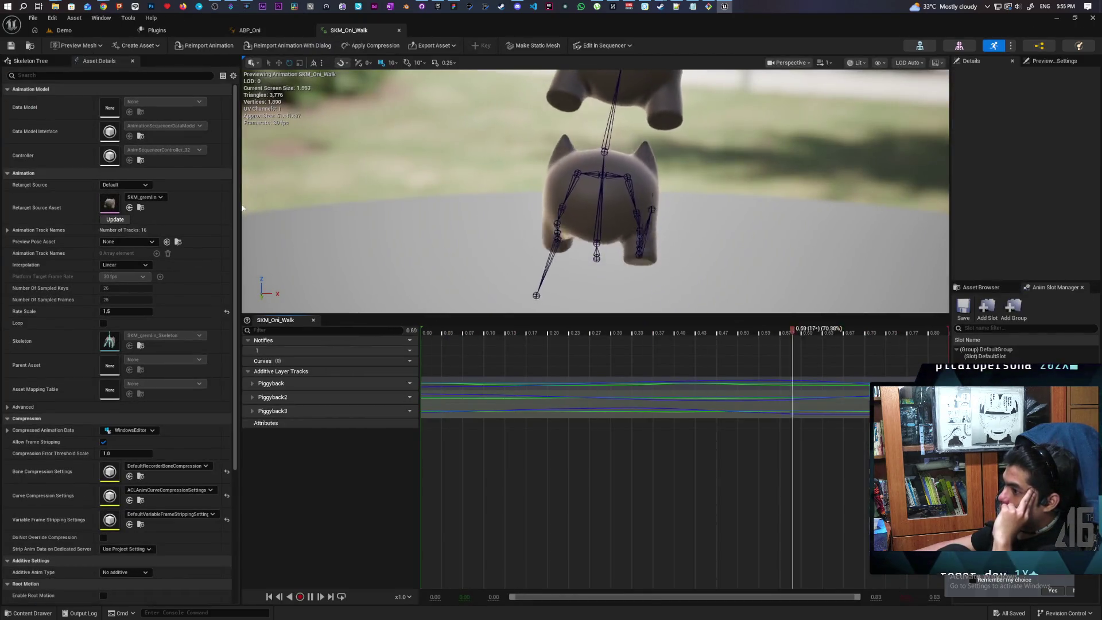
Step: Look over the walk animation's Root Motion settings in Asset Details, then minimize Unreal Editor
{"action": "scroll", "coordinate": [63, 391], "scroll_direction": "down", "scroll_amount": 5}
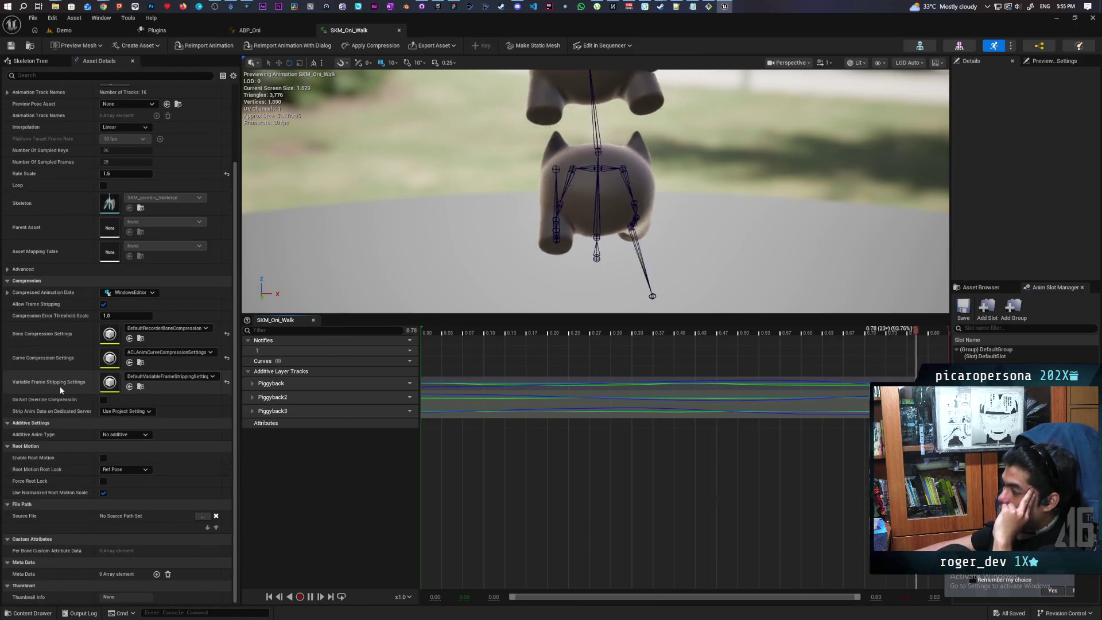
{"action": "scroll", "coordinate": [60, 387], "scroll_direction": "up", "scroll_amount": 3}
{"action": "scroll", "coordinate": [59, 387], "scroll_direction": "up", "scroll_amount": 2}
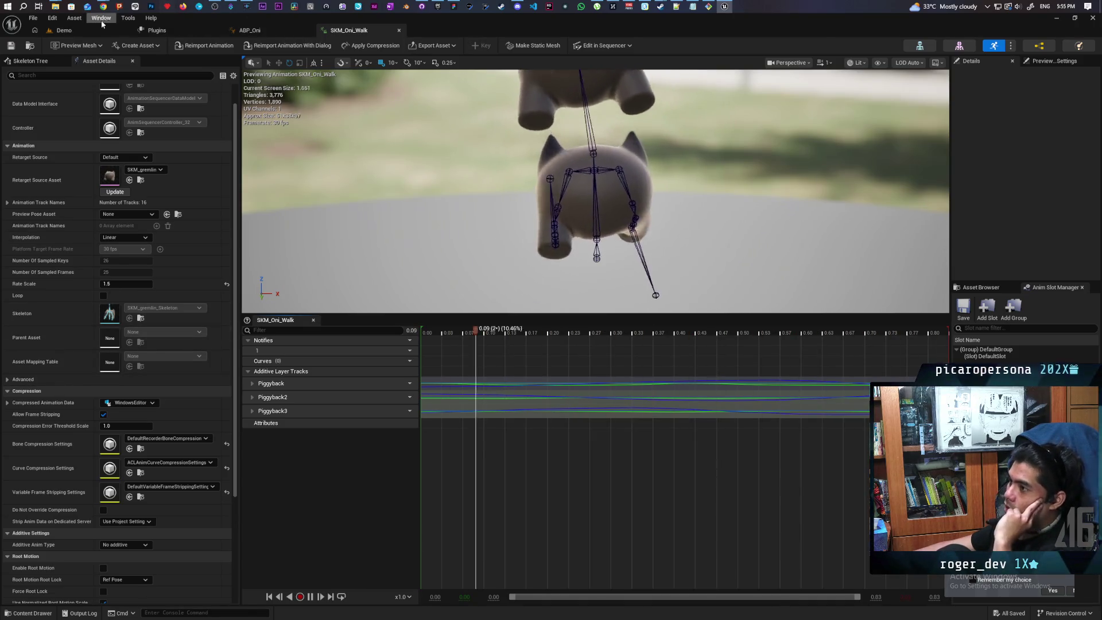
{"action": "left_click", "coordinate": [1057, 18]}
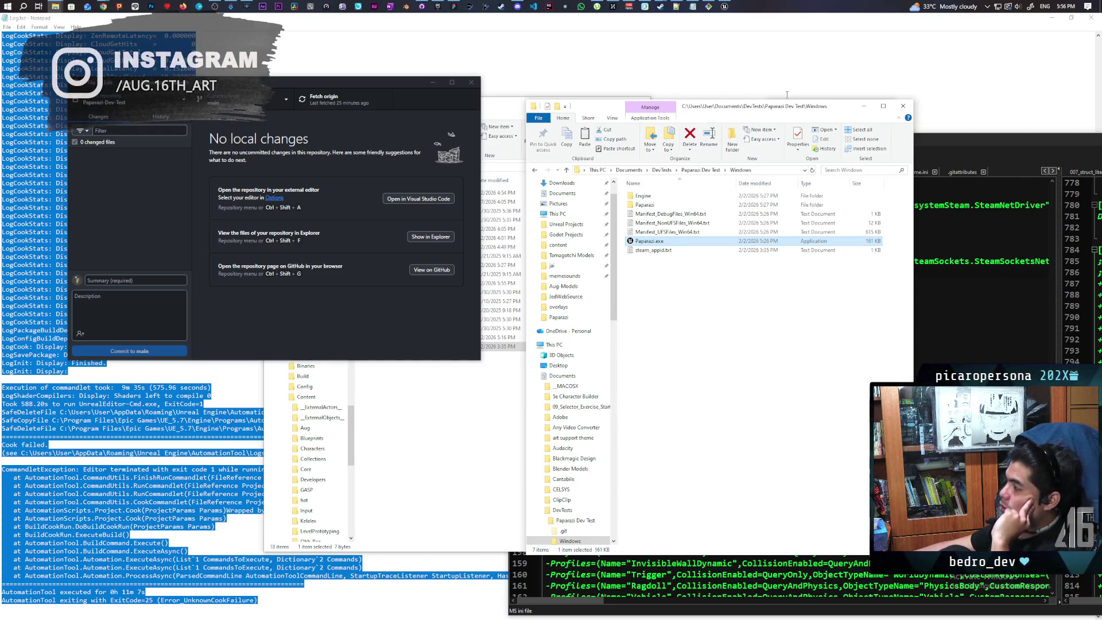
Step: Launch the Paparazi build and join a hosted session from the refreshed Current Games list
{"action": "double_click", "coordinate": [639, 244]}
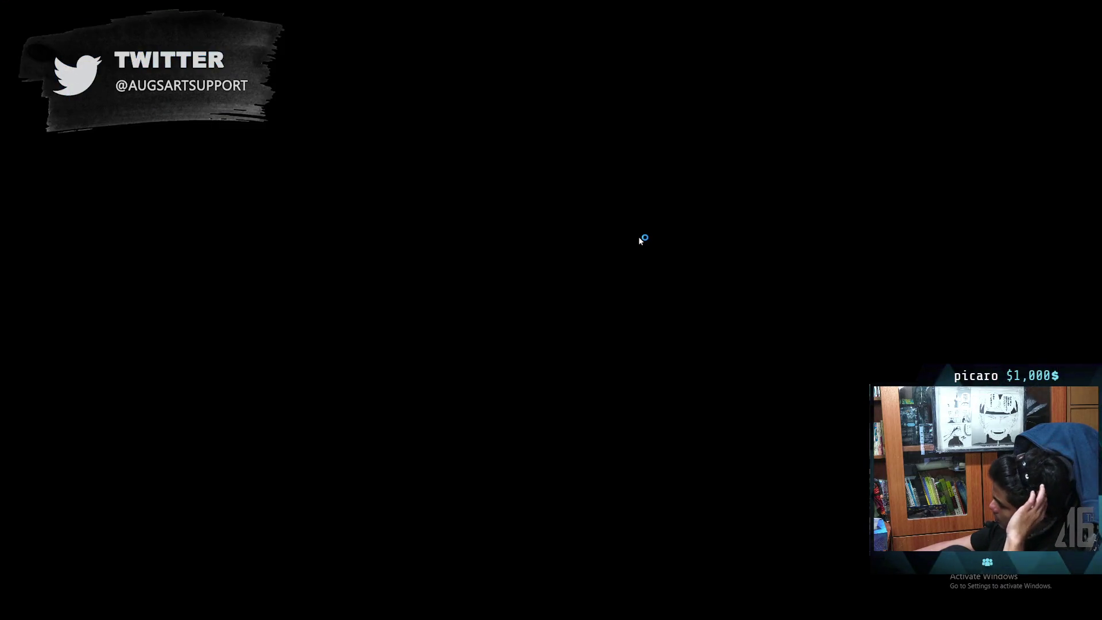
{"action": "left_click", "coordinate": [584, 359]}
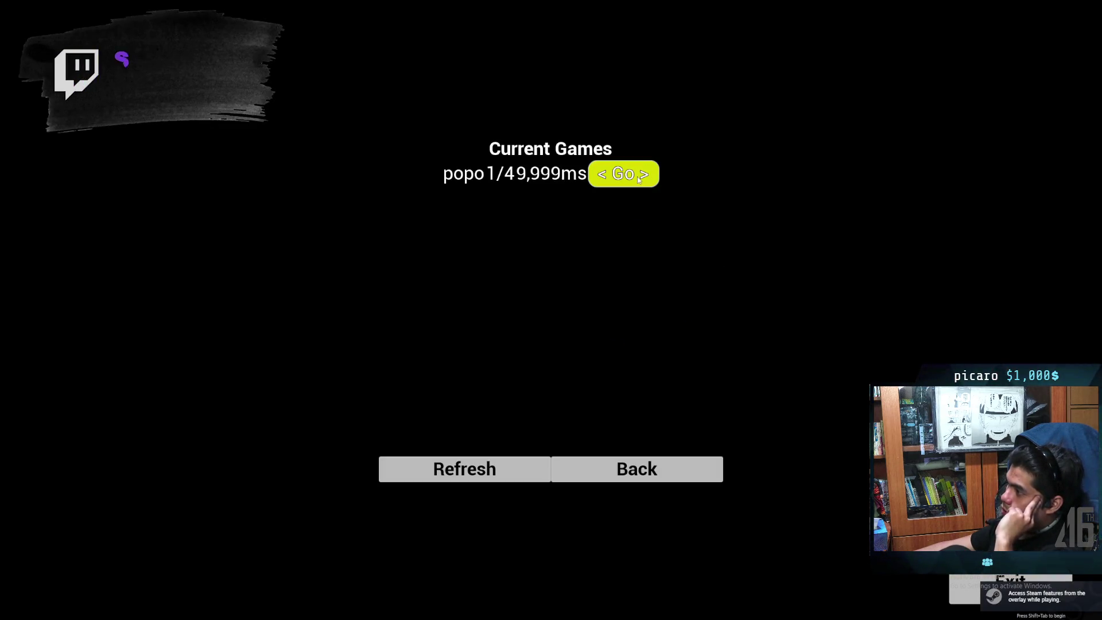
{"action": "left_click", "coordinate": [639, 179]}
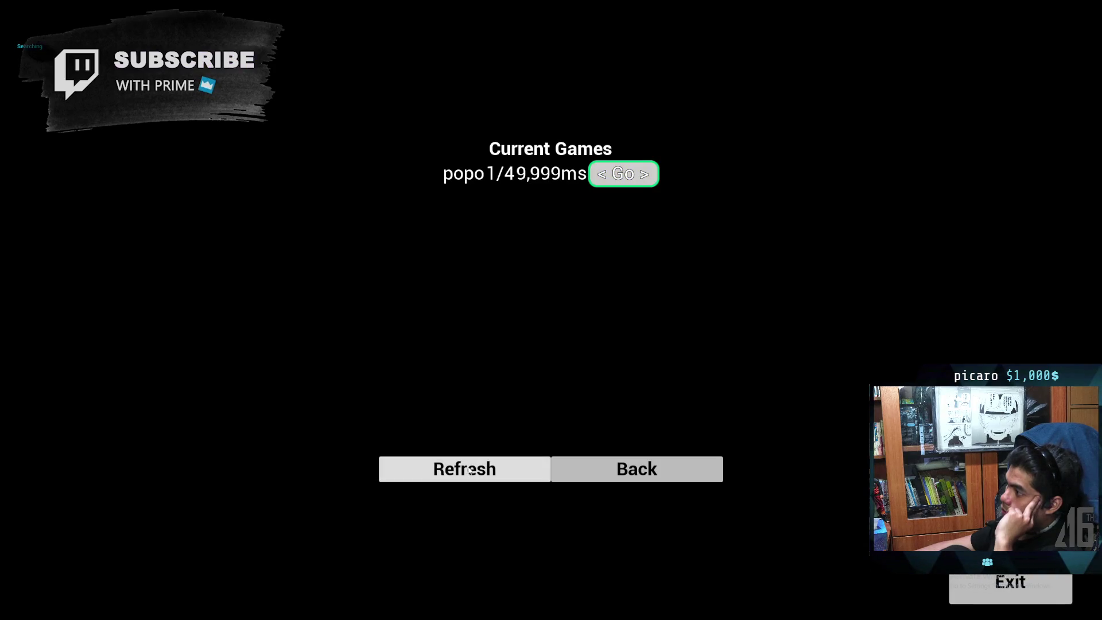
{"action": "left_click", "coordinate": [467, 468]}
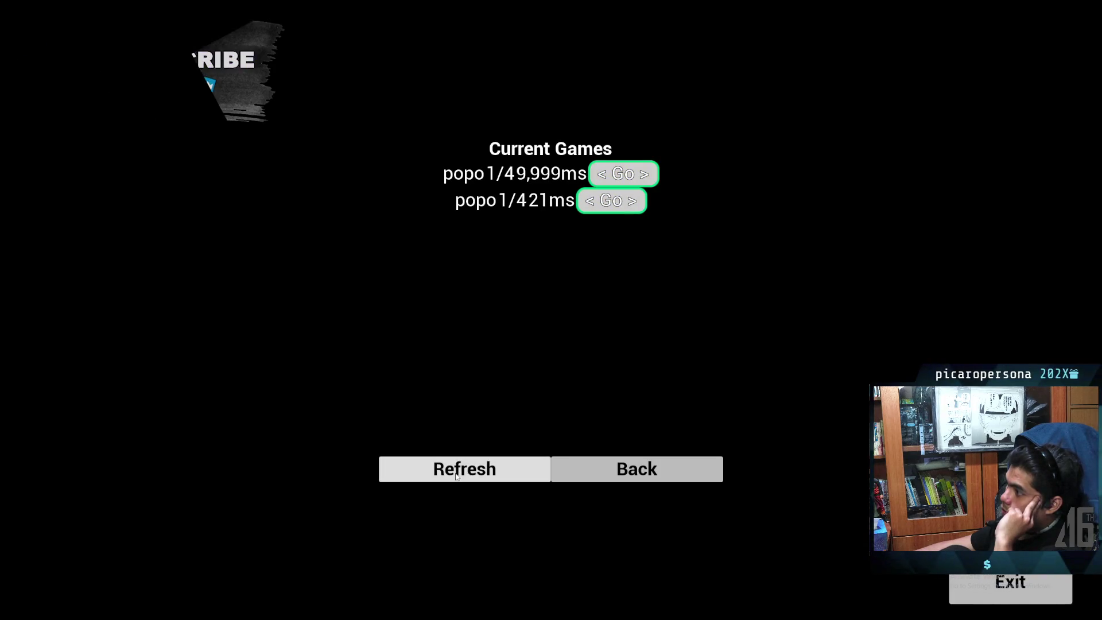
{"action": "left_click", "coordinate": [457, 474]}
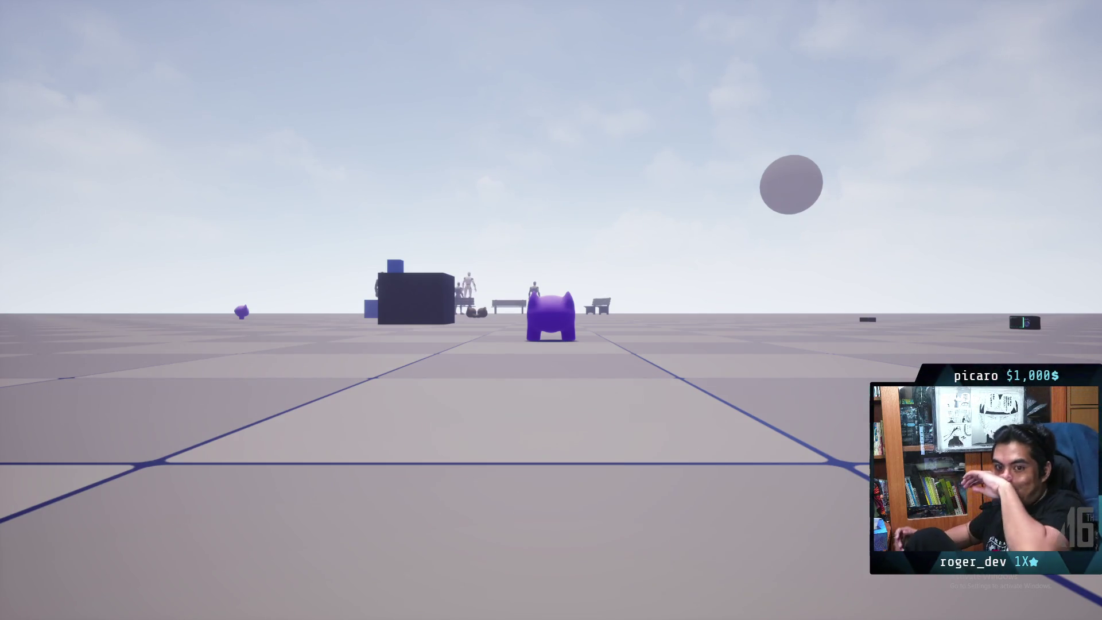
Step: Run p.NetShowCorrections 1 from the in-game console, play, then quit the game
{"action": "key", "text": "grave"}
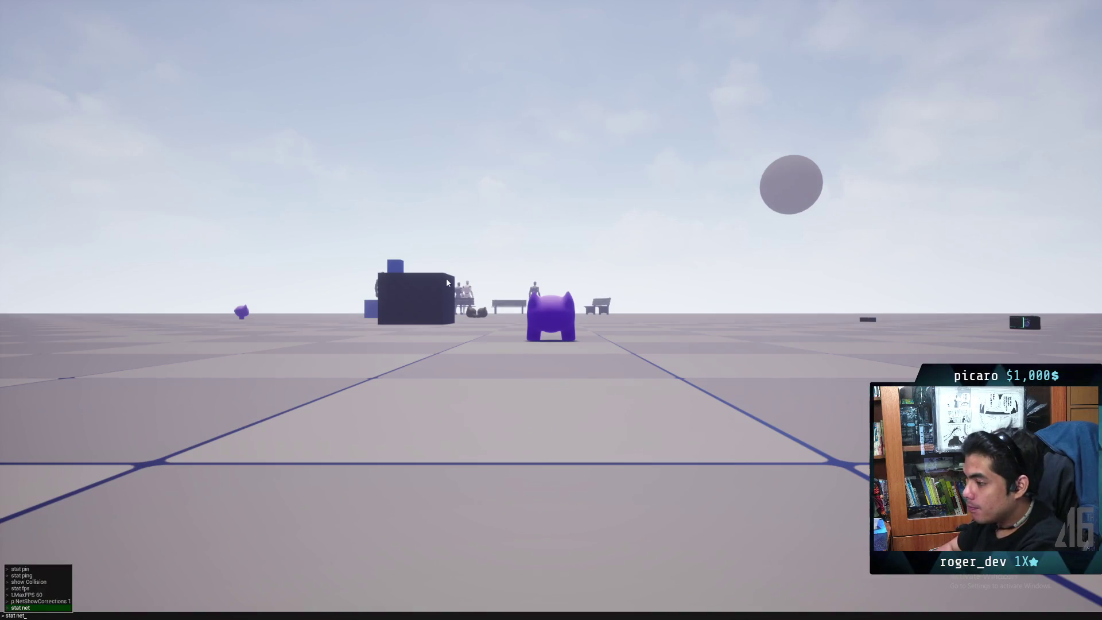
{"action": "key", "text": "Up"}
{"action": "key", "text": "Up"}
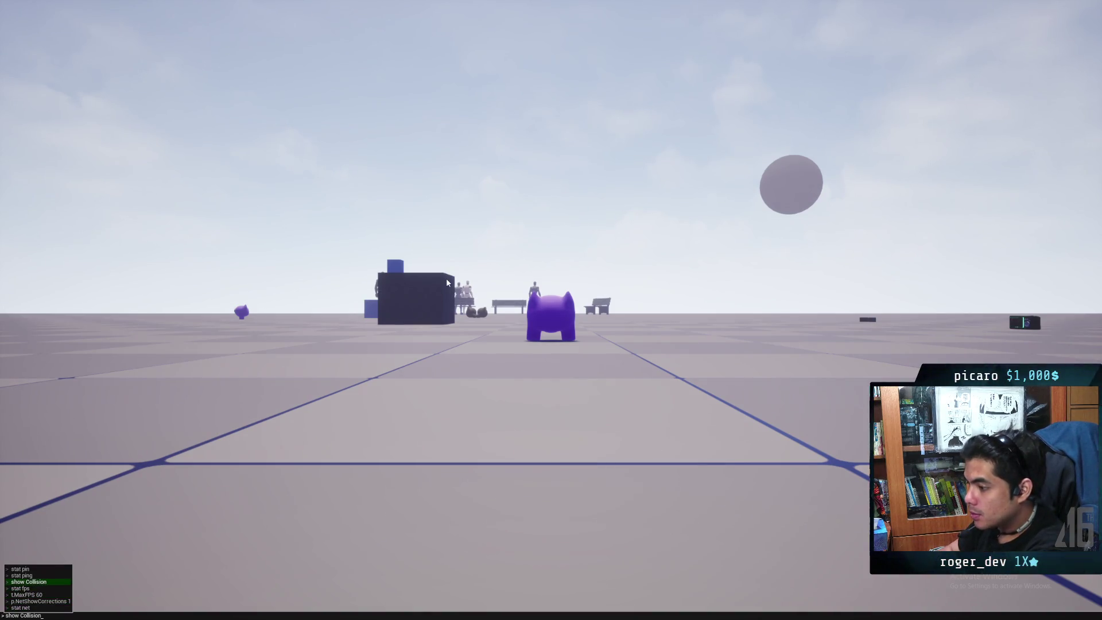
{"action": "key", "text": "Return"}
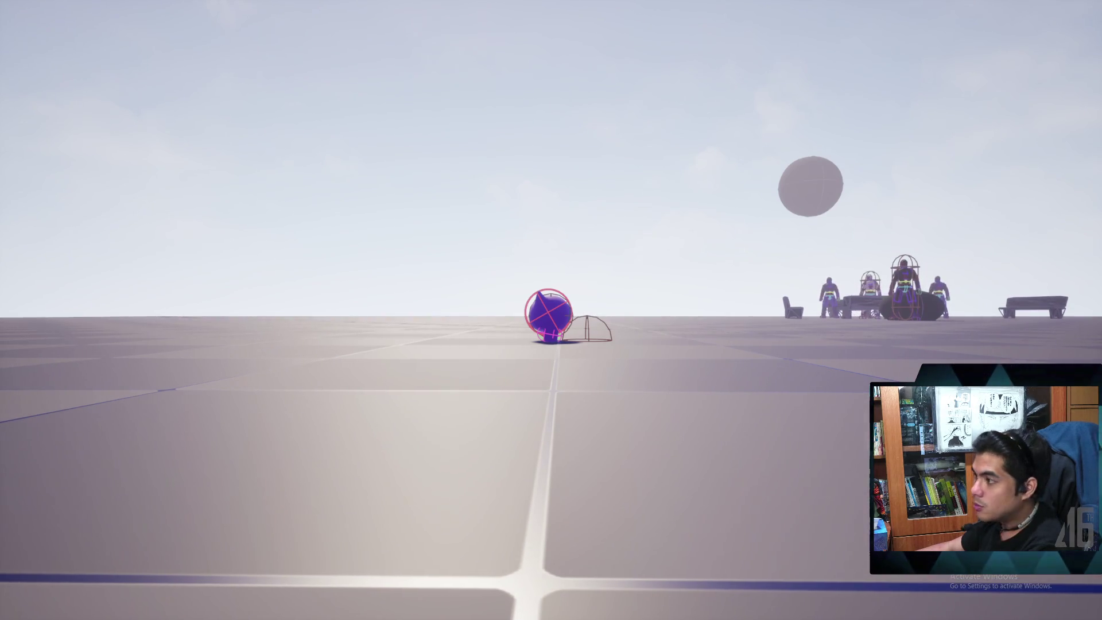
{"action": "key", "text": "Escape"}
{"action": "left_click", "coordinate": [551, 383]}
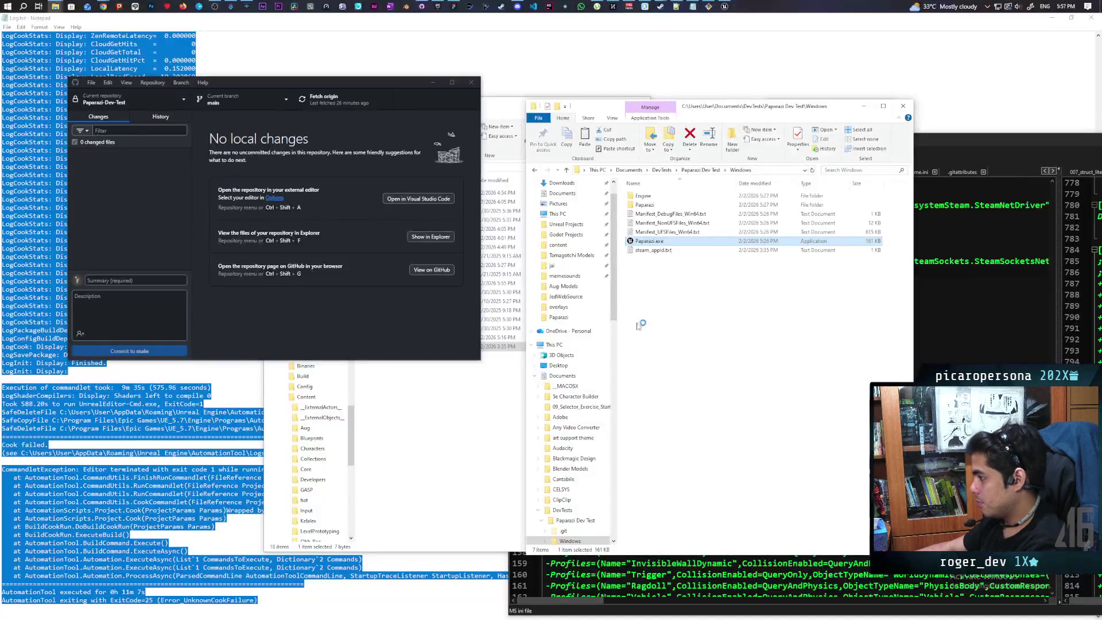
Step: Turn on Force Root Lock for SKM_Oni_Walk, save it, and return to the Demo level
{"action": "left_click", "coordinate": [724, 6]}
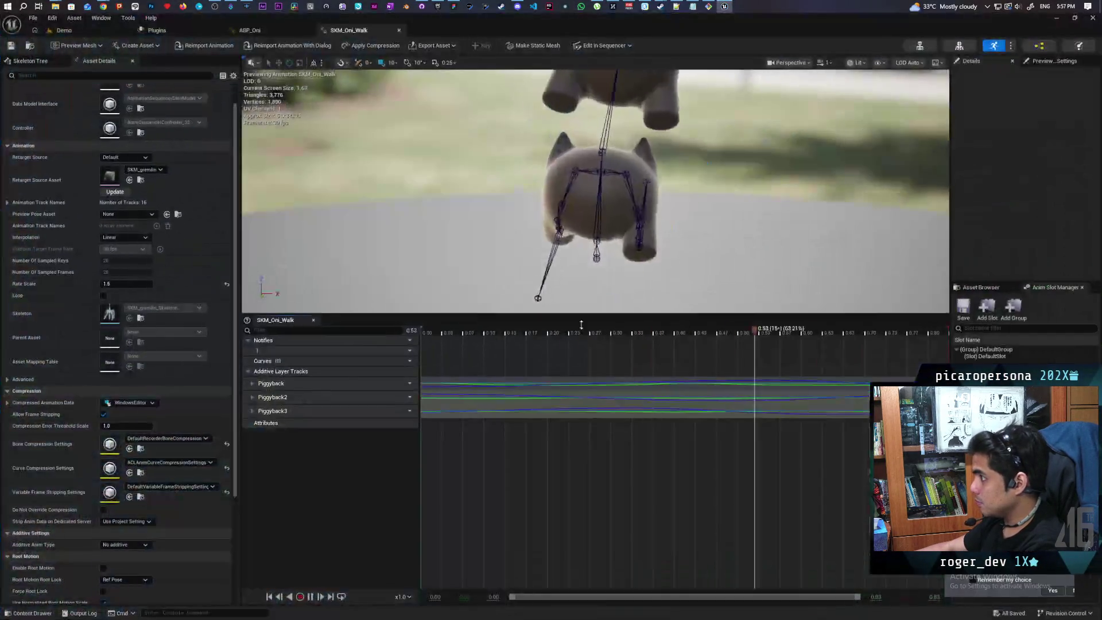
{"action": "scroll", "coordinate": [136, 521], "scroll_direction": "down", "scroll_amount": 4}
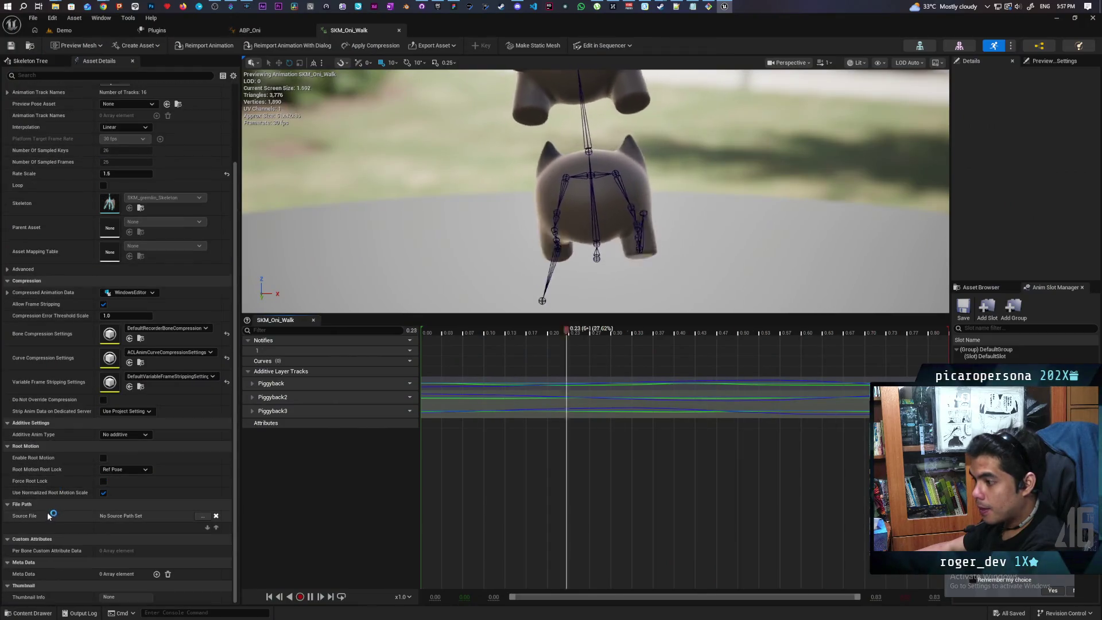
{"action": "left_click", "coordinate": [103, 484]}
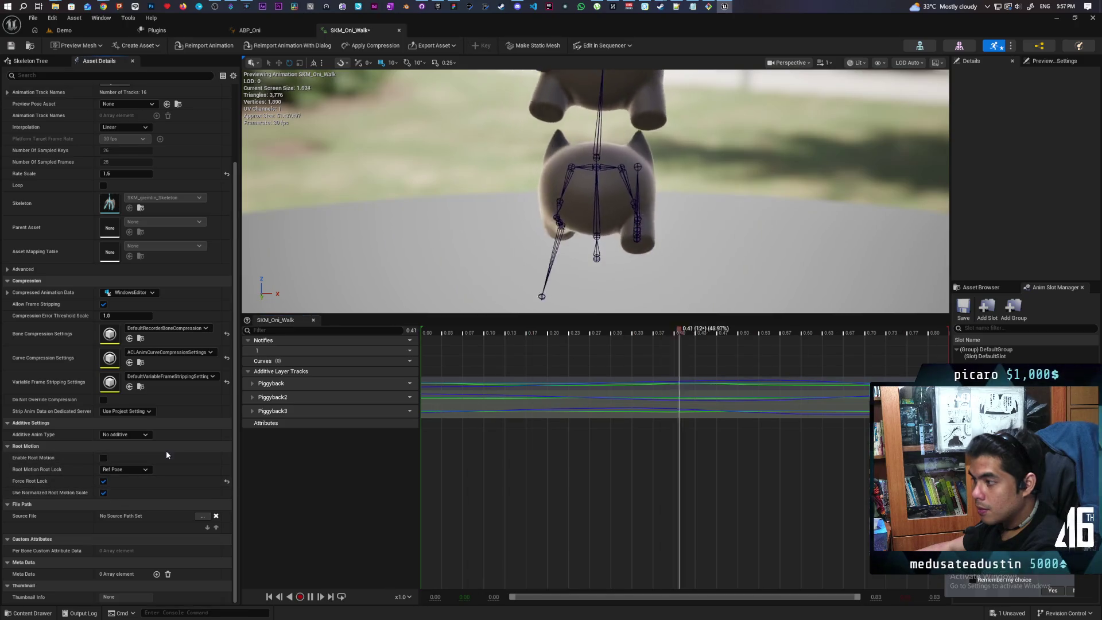
{"action": "left_click", "coordinate": [10, 45]}
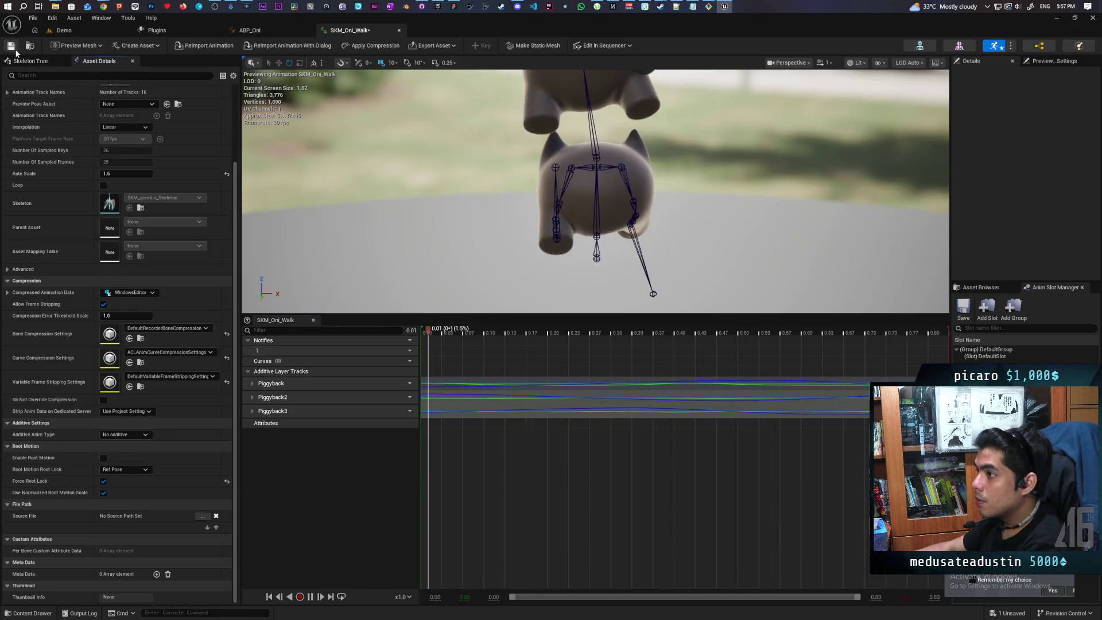
{"action": "left_click", "coordinate": [92, 30]}
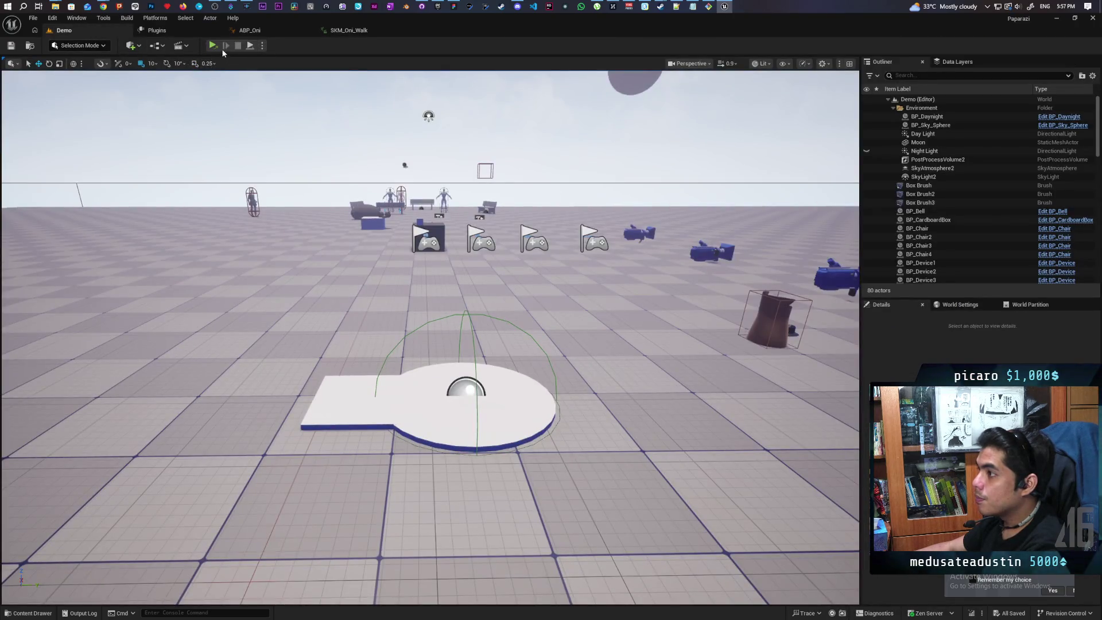
{"action": "left_click", "coordinate": [261, 45]}
{"action": "key", "text": "Escape"}
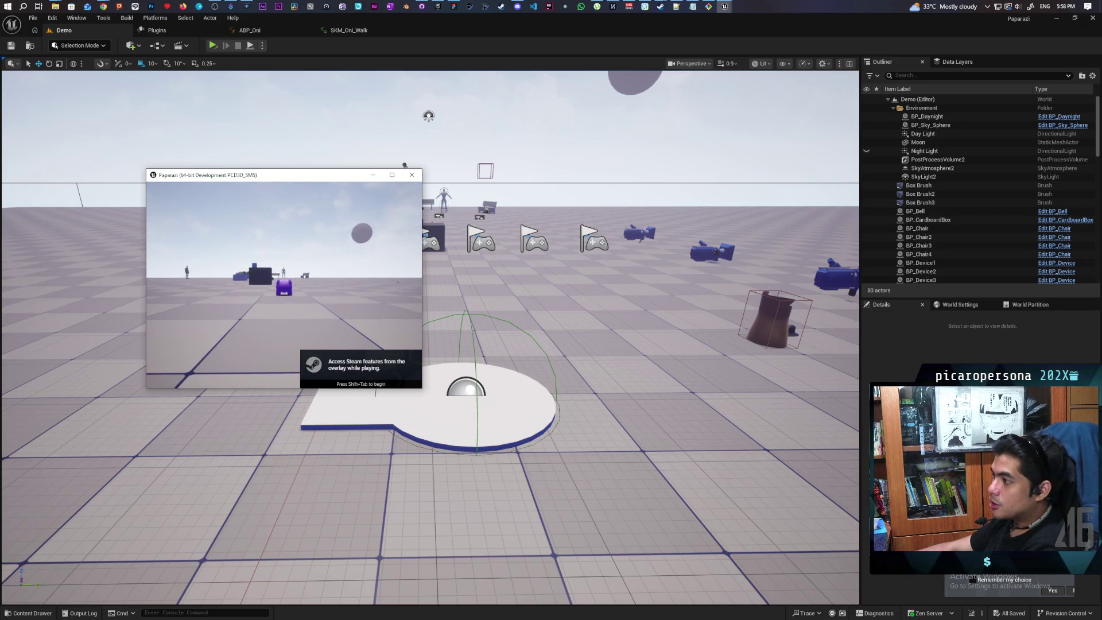
{"action": "key", "text": "Escape"}
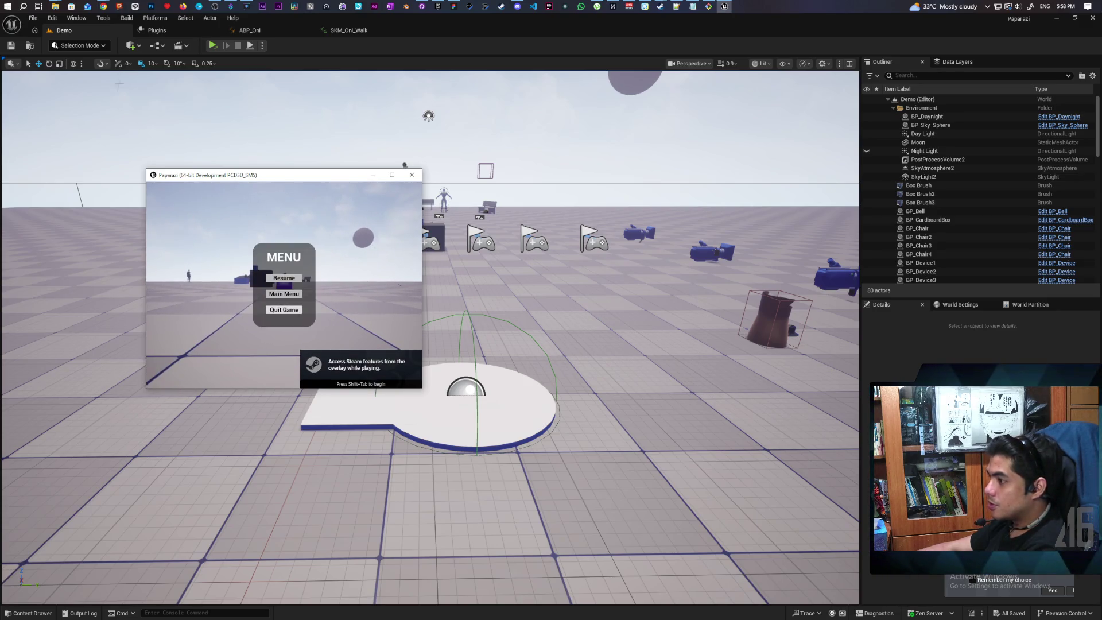
{"action": "left_click", "coordinate": [284, 310]}
{"action": "left_click", "coordinate": [52, 18]}
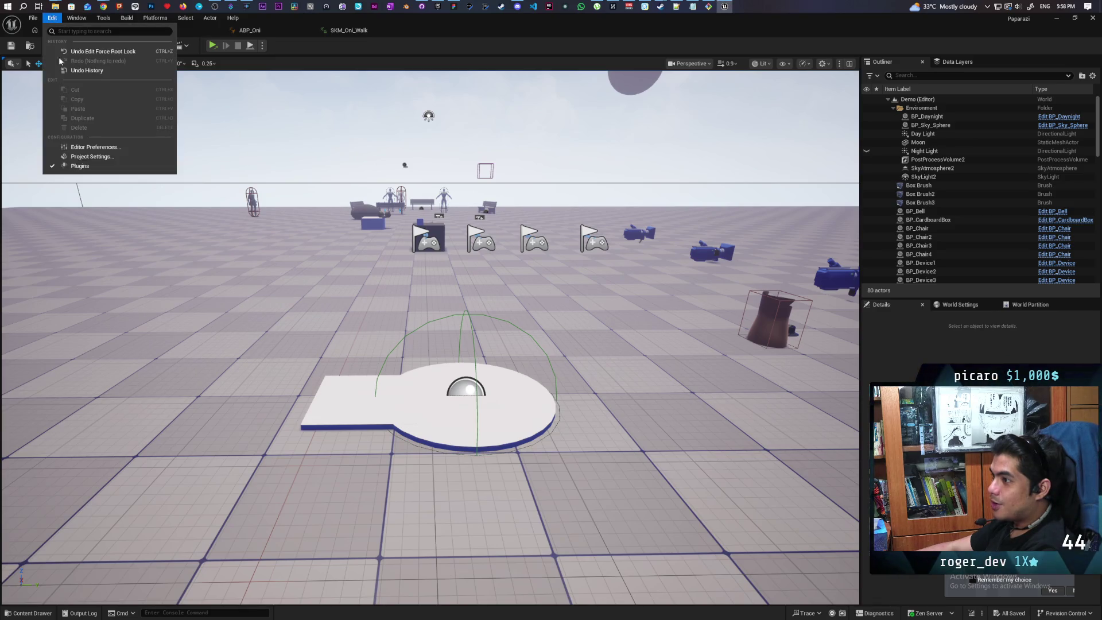
Step: Load Startup_Map from File > Favorite Levels
{"action": "left_click", "coordinate": [34, 18]}
{"action": "mouse_move", "coordinate": [141, 71]}
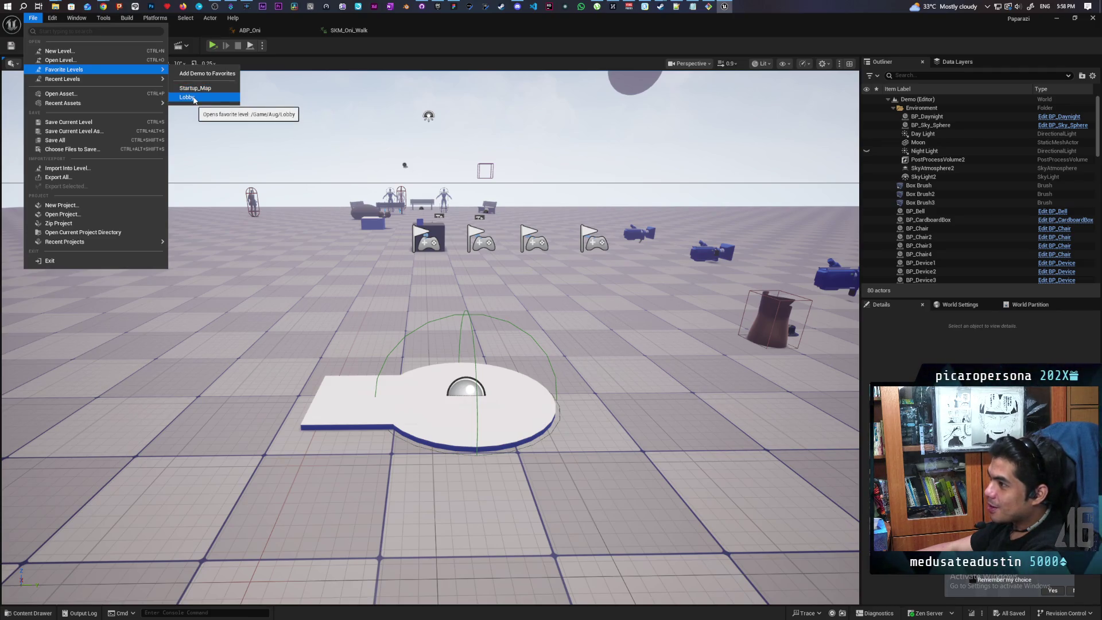
{"action": "left_click", "coordinate": [198, 90]}
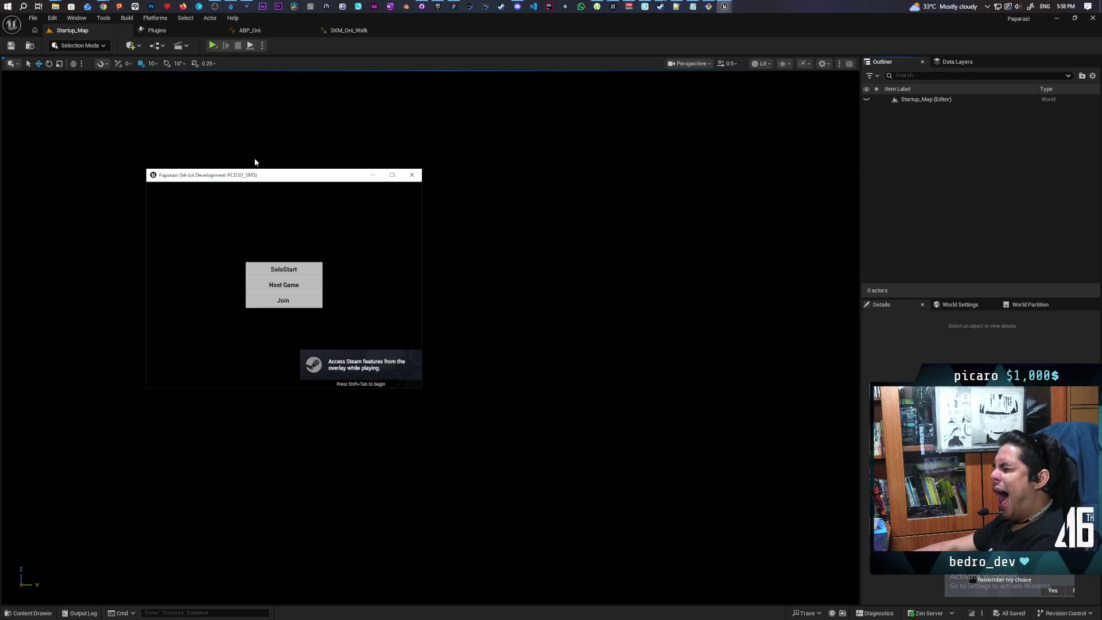
Step: Join a game session and run show Collision from the console to draw collision wireframes
{"action": "left_click", "coordinate": [302, 297]}
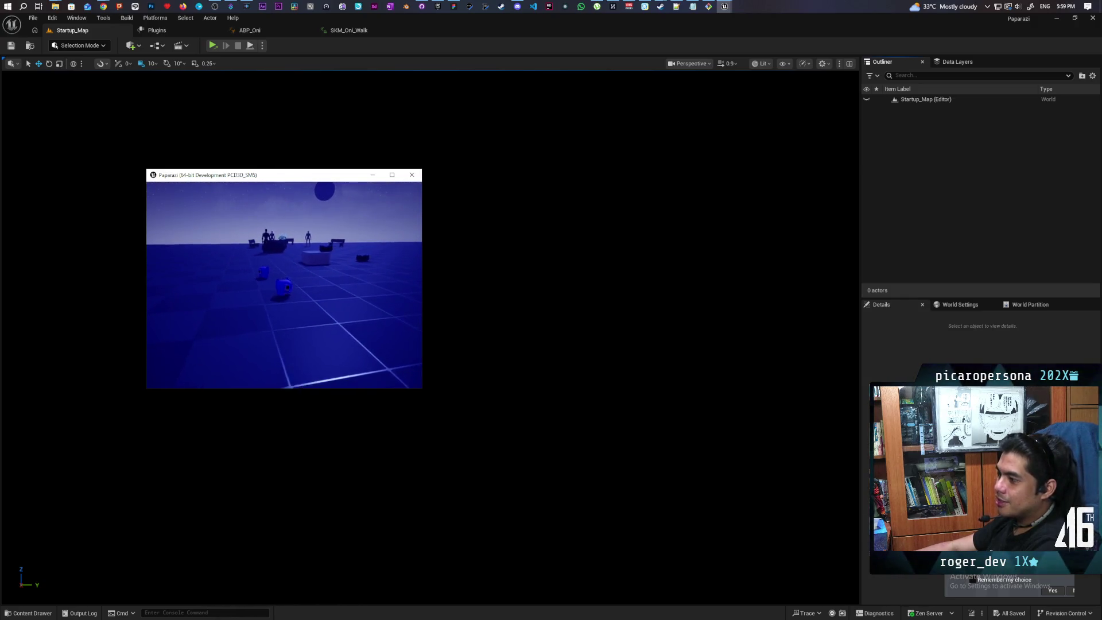
{"action": "key", "text": "grave"}
{"action": "key", "text": "Up"}
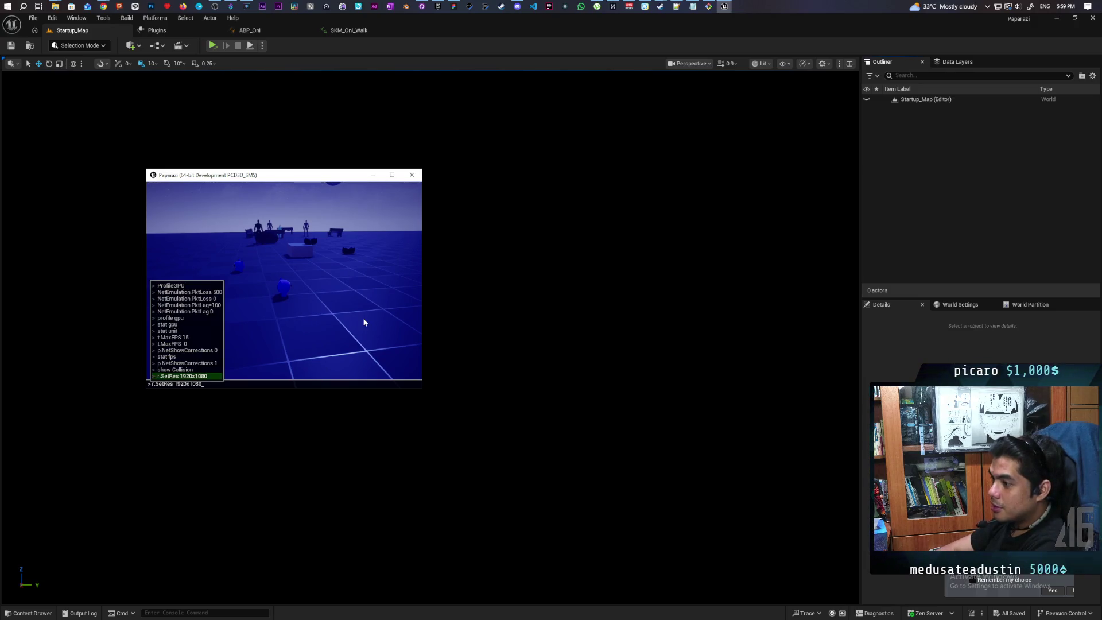
{"action": "key", "text": "Up"}
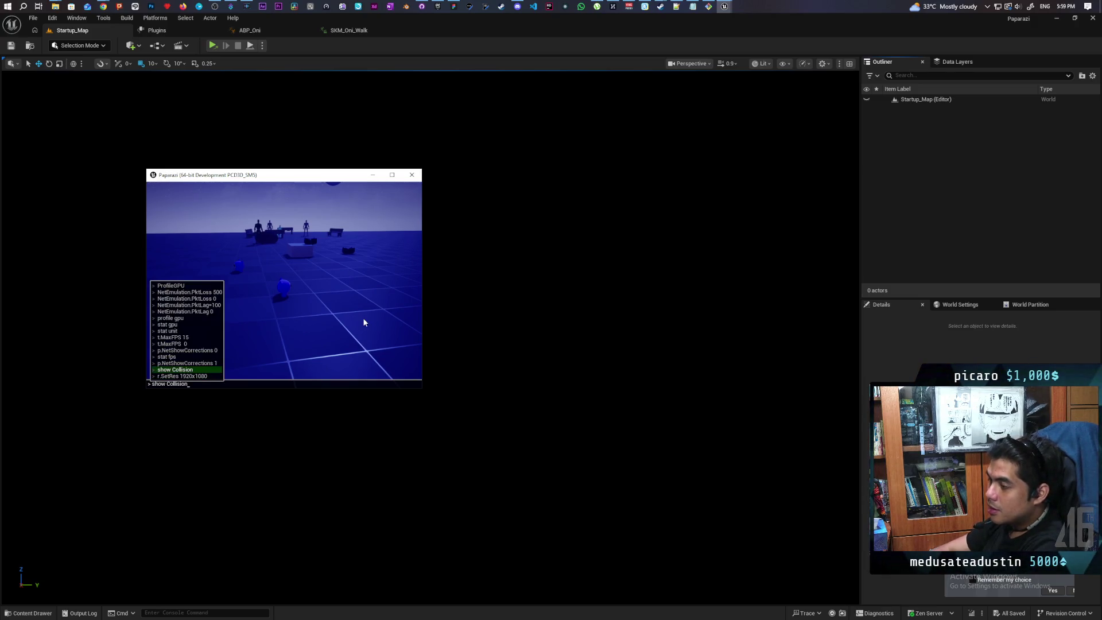
{"action": "key", "text": "Return"}
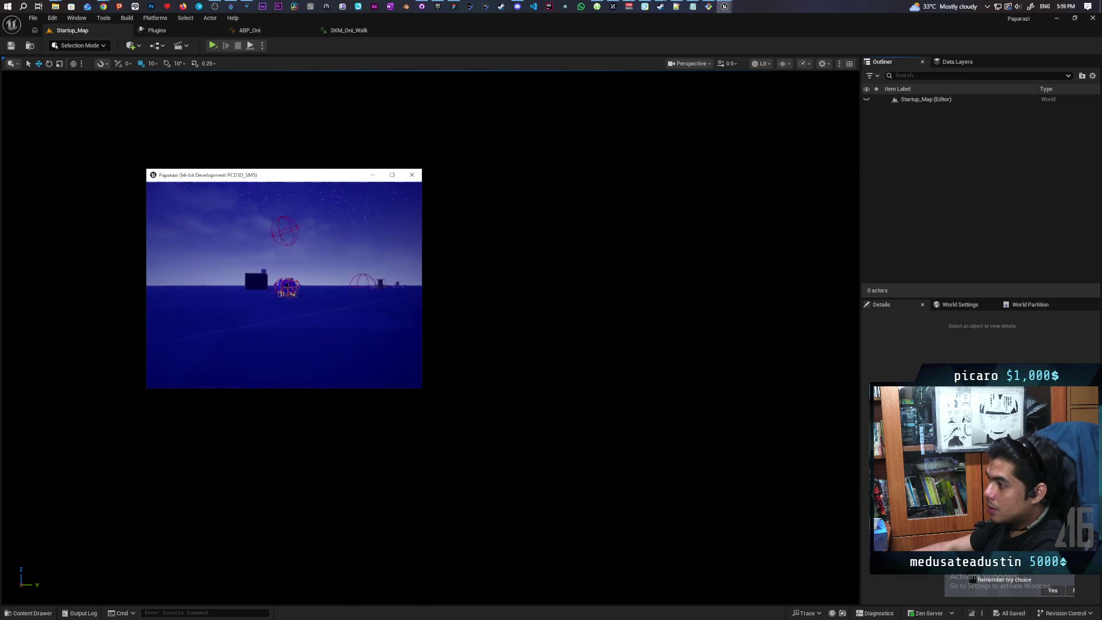
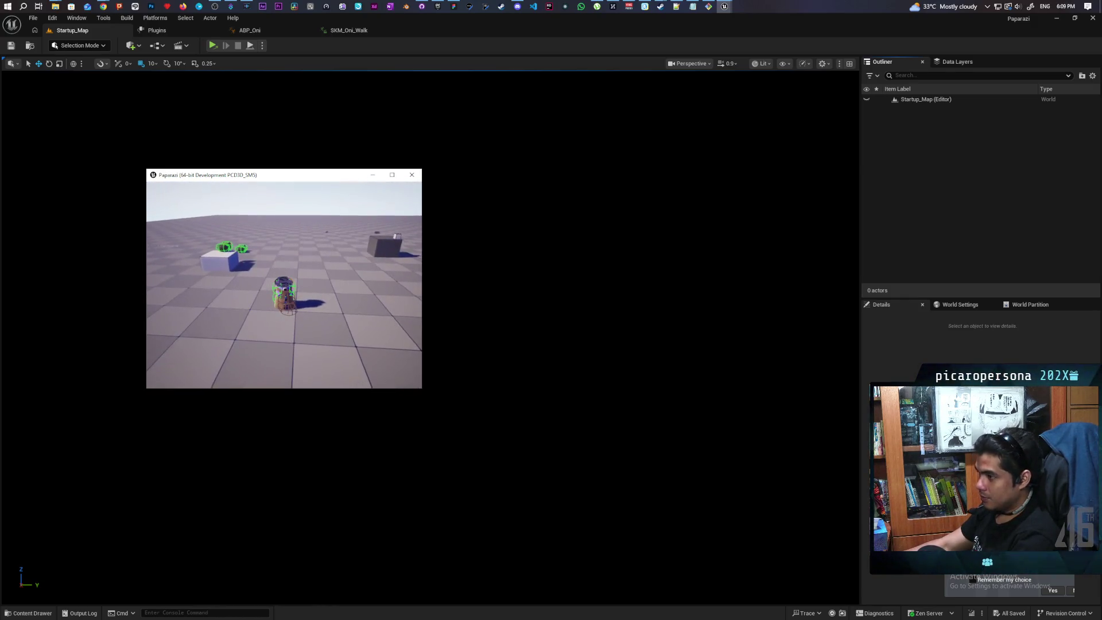
Step: Quit the running Paparazi game through its pause menu's Quit Game option
{"action": "key", "text": "Escape"}
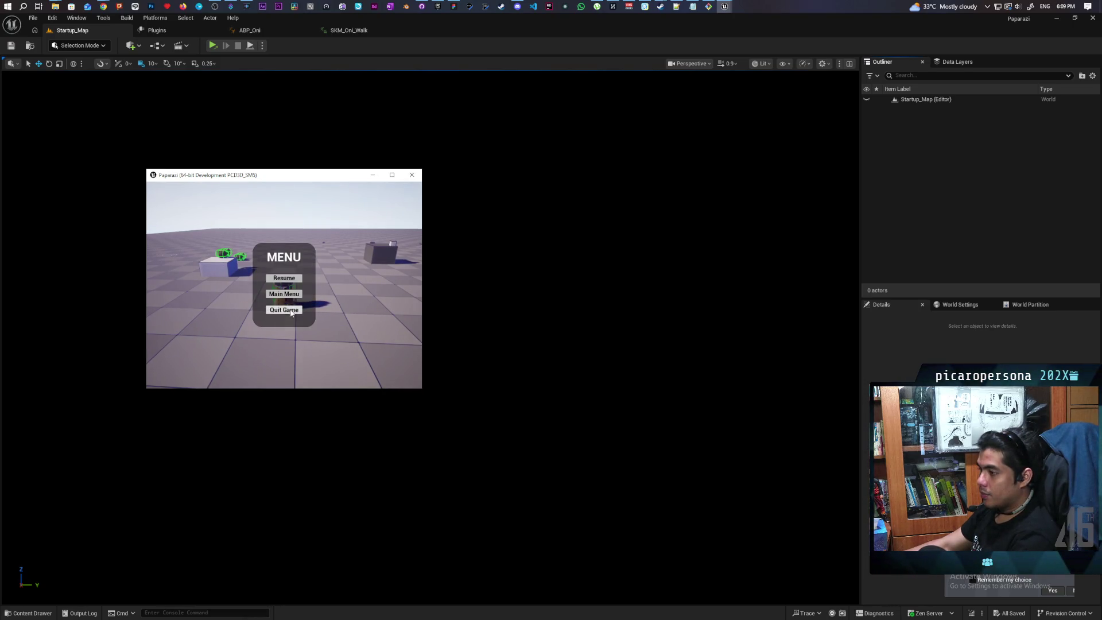
{"action": "left_click", "coordinate": [290, 309]}
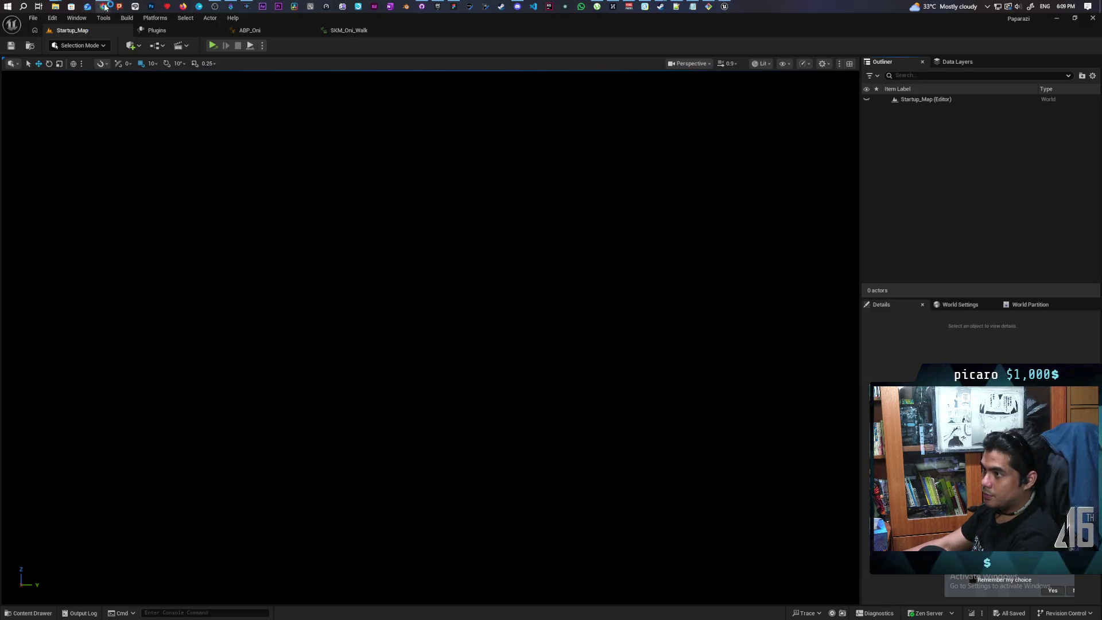
Step: Bring Chrome forward and switch to the YouTube Steam Friends List & Invite Player tutorial
{"action": "mouse_move", "coordinate": [103, 6]}
{"action": "left_click", "coordinate": [549, 61]}
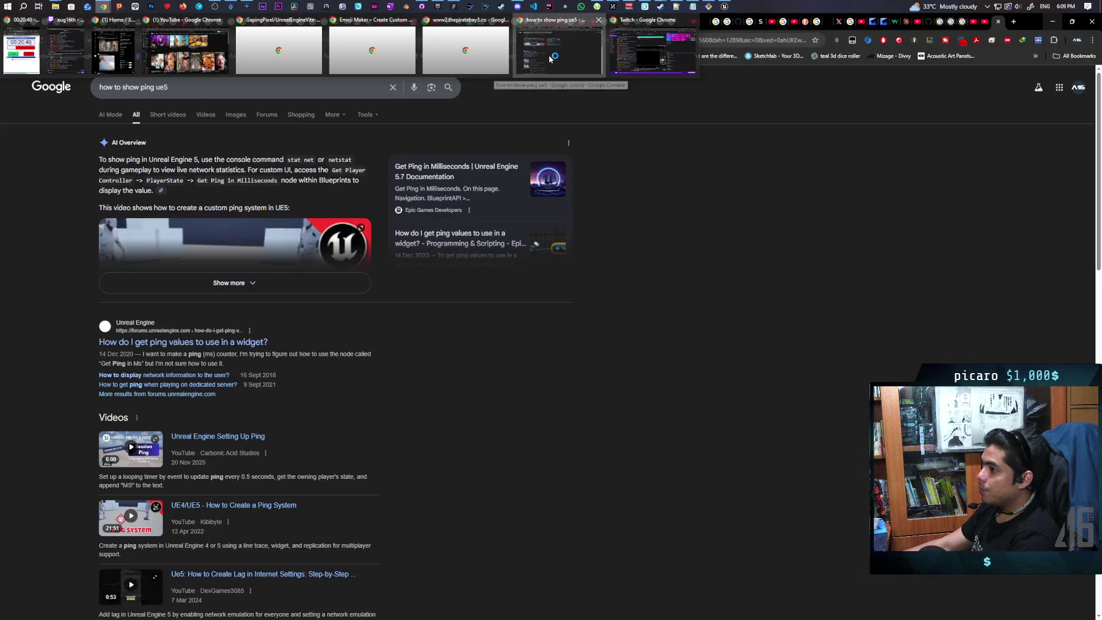
{"action": "left_click", "coordinate": [996, 24]}
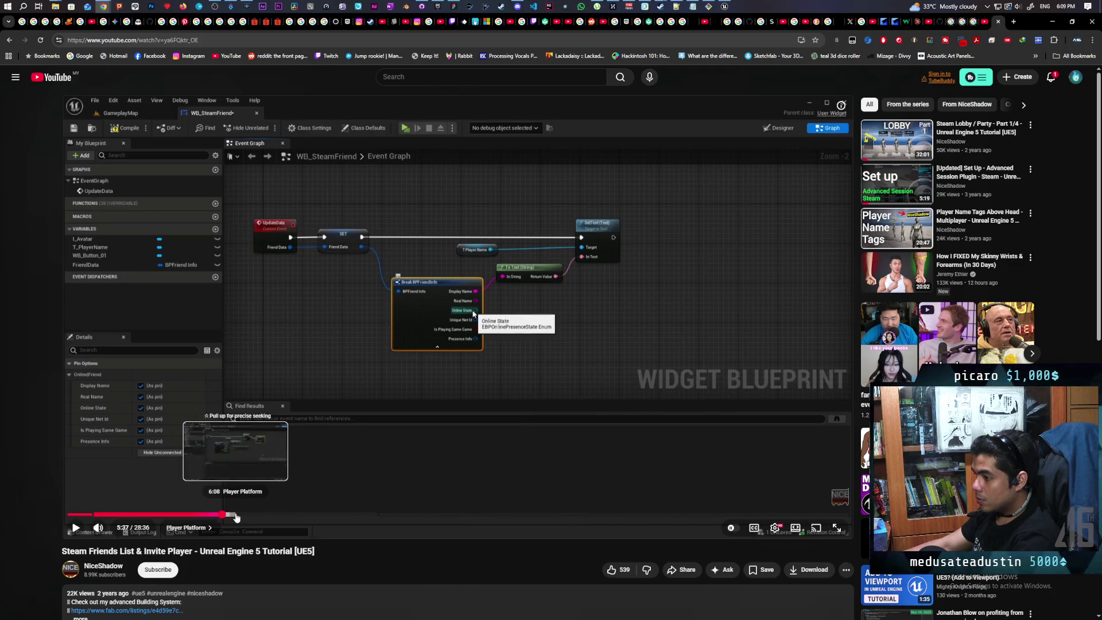
Step: Resume the Steam Friends List tutorial from 5:37 and watch it fullscreen
{"action": "left_click", "coordinate": [411, 434]}
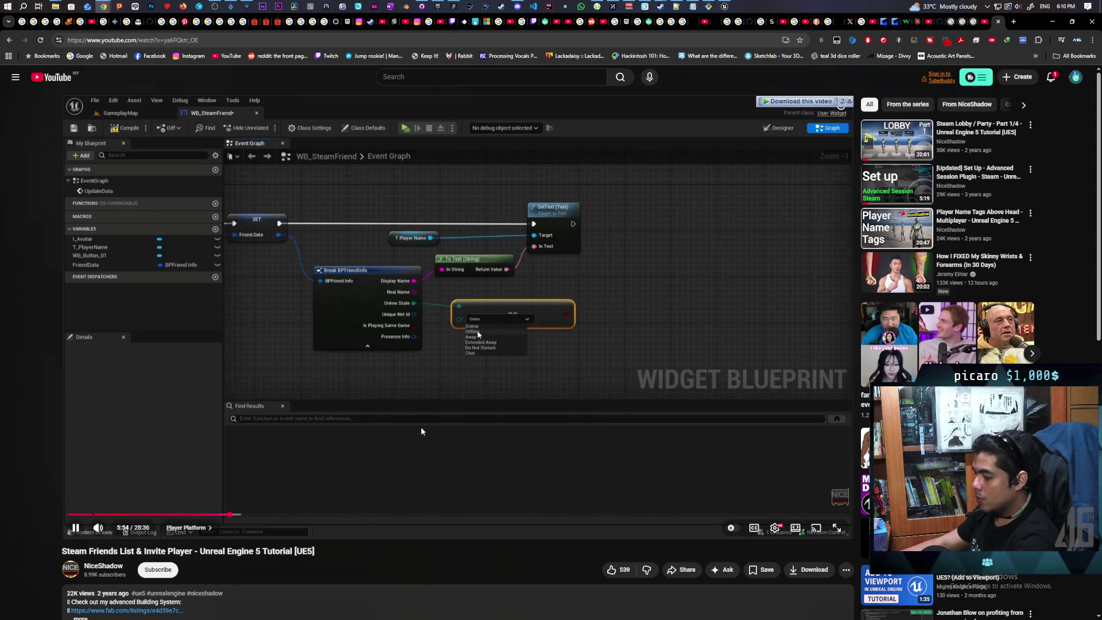
{"action": "double_click", "coordinate": [796, 484]}
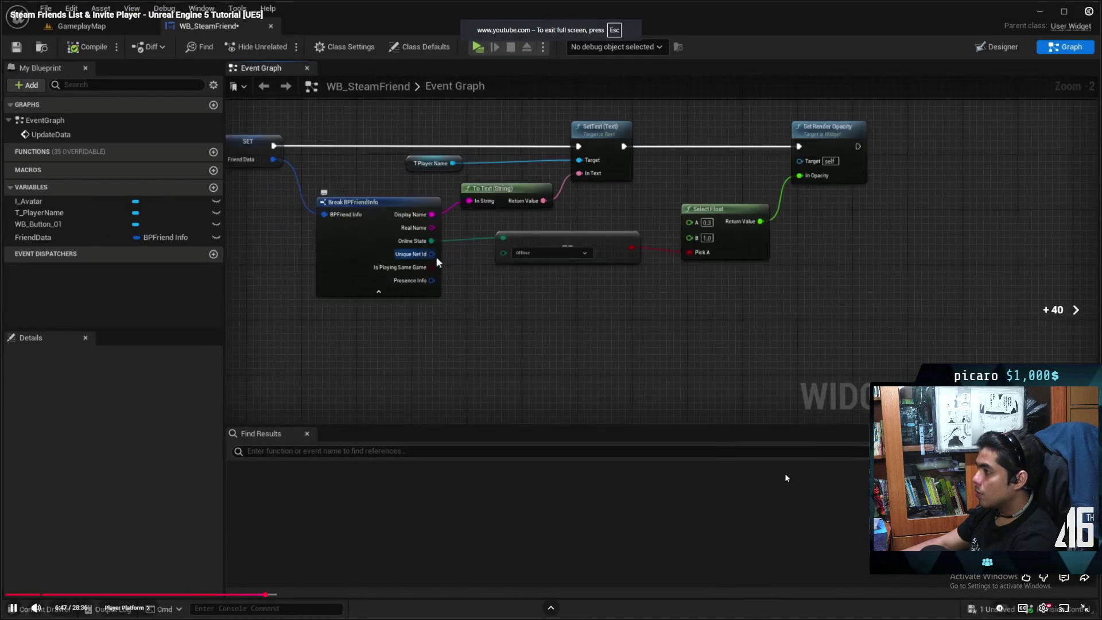
Step: Skip the tutorial ahead to 7:39, pause there, then resume playback
{"action": "key", "text": "l"}
{"action": "key", "text": "l"}
{"action": "key", "text": "l"}
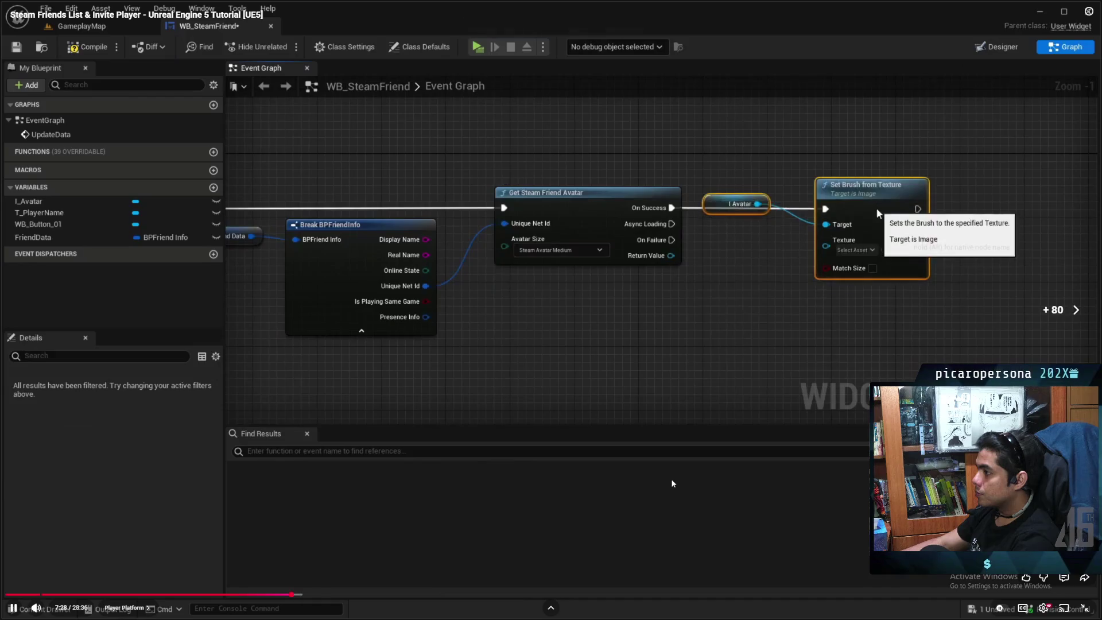
{"action": "key", "text": "l"}
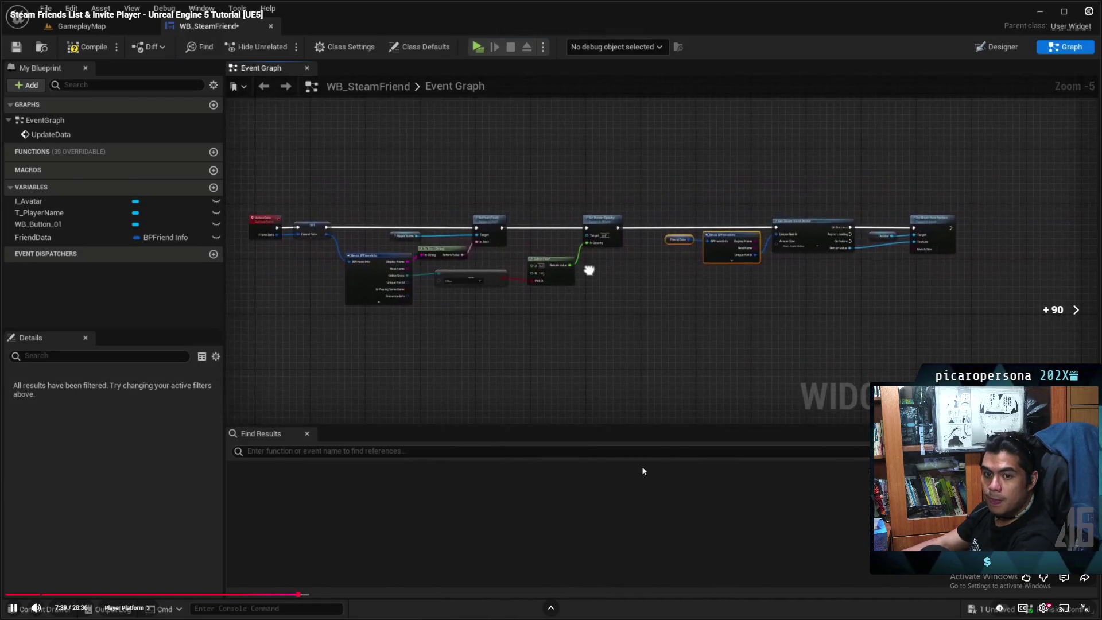
{"action": "key", "text": "k"}
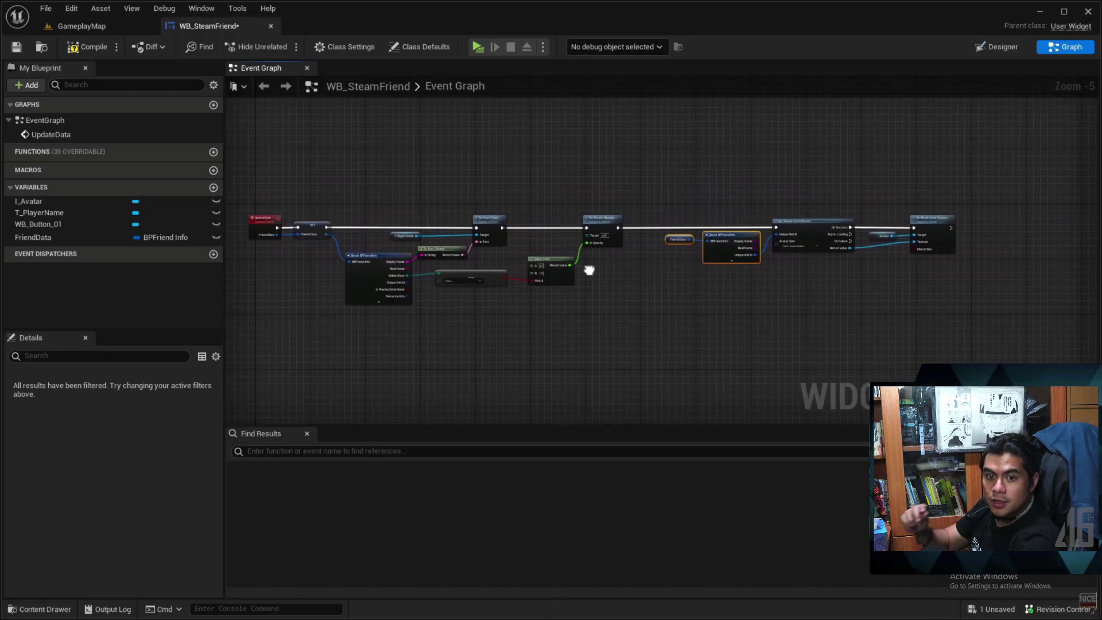
{"action": "left_click", "coordinate": [461, 418]}
{"action": "type", "text": "invite"}
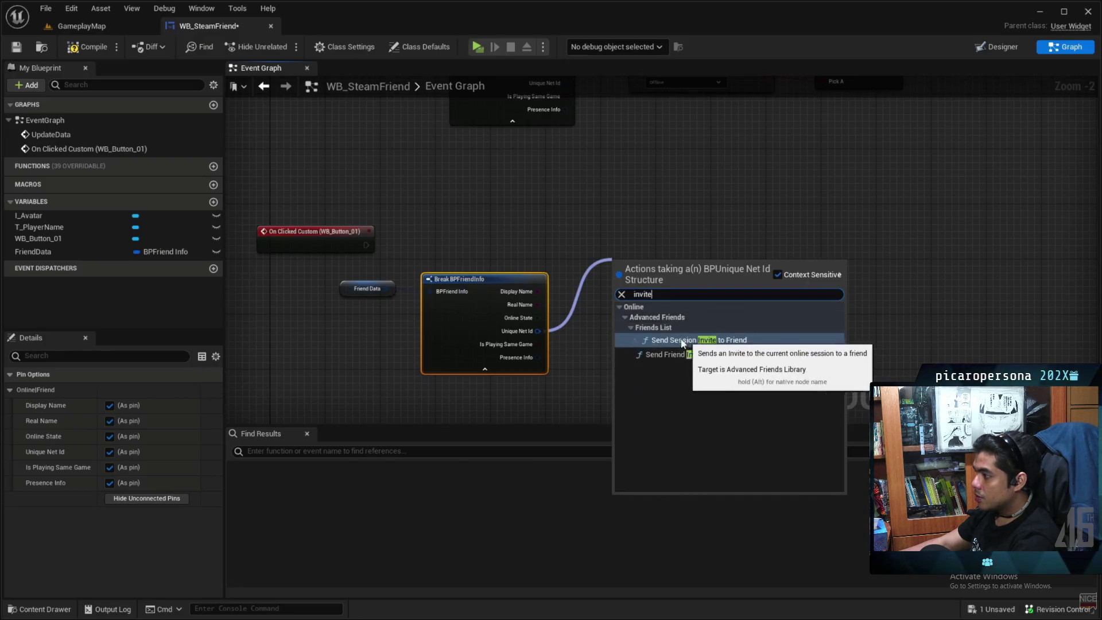
Step: Pause the tutorial at 8:10 on the Send Session Invite to Friend node
{"action": "left_click", "coordinate": [820, 310]}
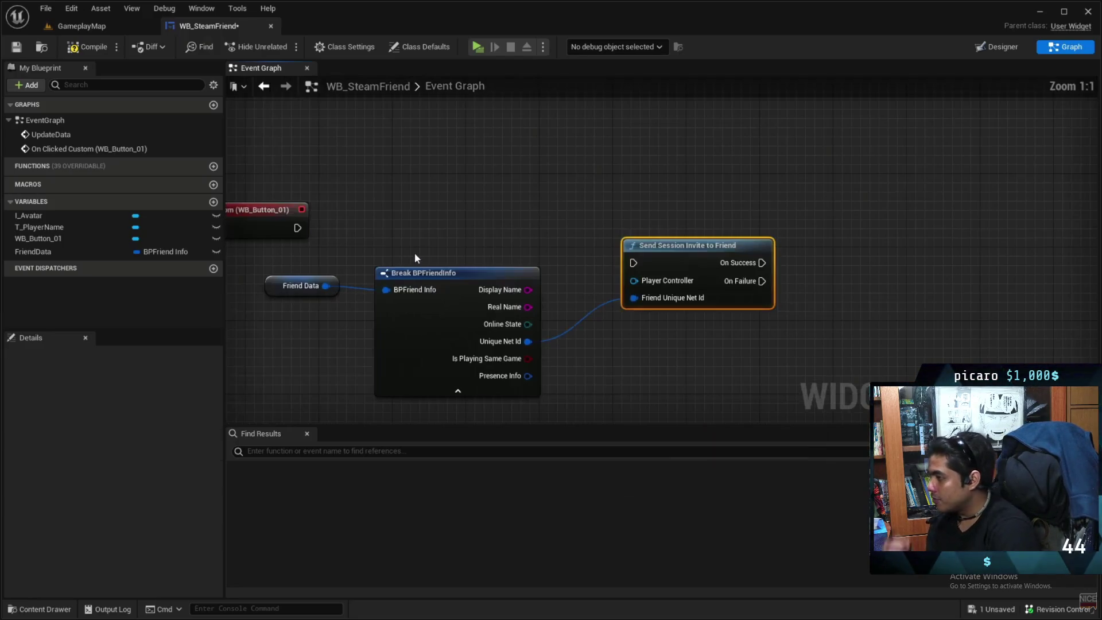
{"action": "mouse_move", "coordinate": [591, 285]}
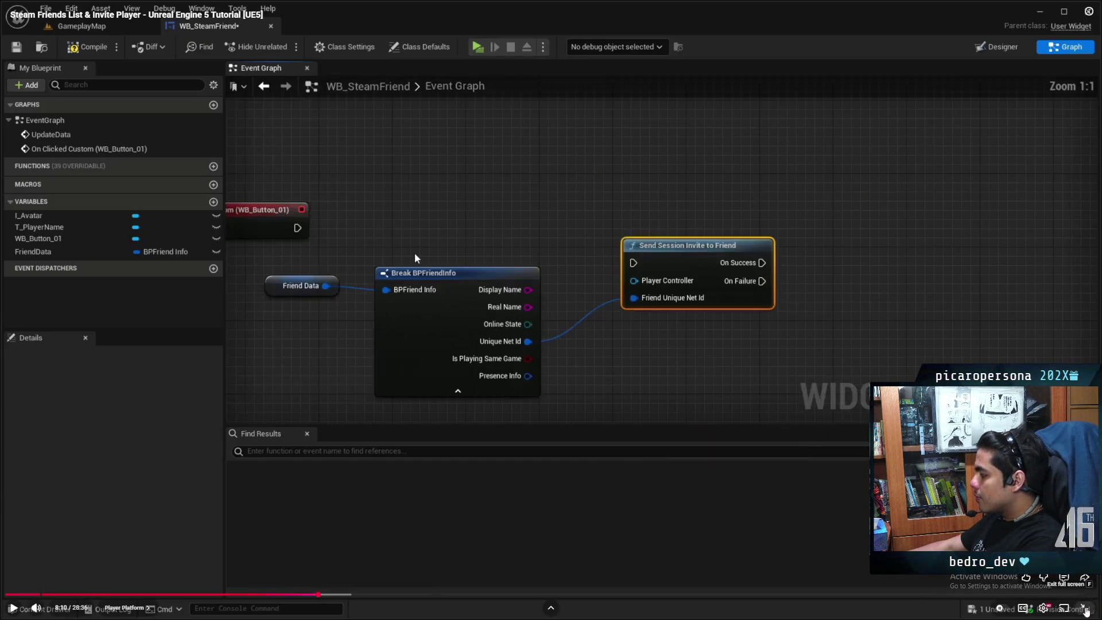
Step: Exit fullscreen and bring the Unreal Editor with Startup_Map to the front
{"action": "left_click", "coordinate": [1087, 606]}
{"action": "left_click", "coordinate": [724, 7]}
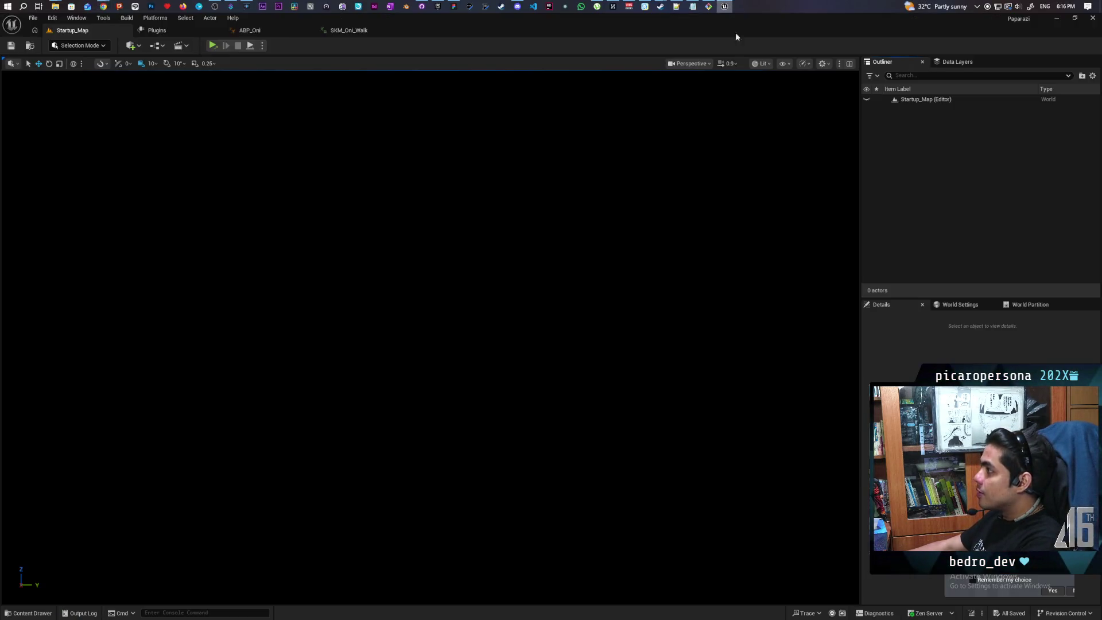
Step: Open the Content Drawer and browse from the Content root into the Aug folder
{"action": "left_click", "coordinate": [29, 613]}
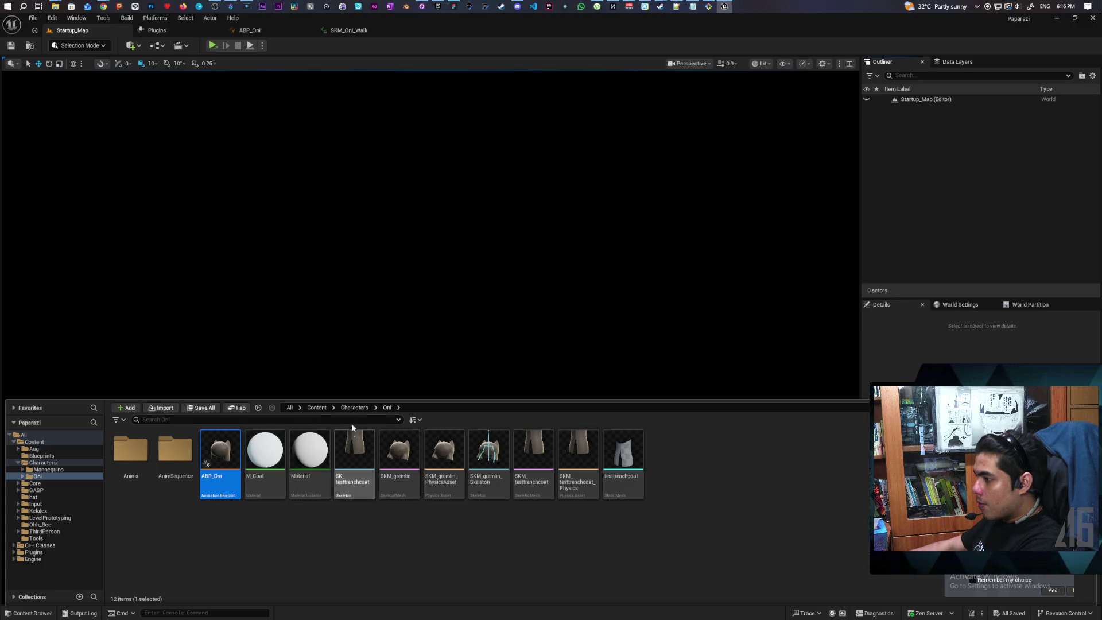
{"action": "left_click", "coordinate": [317, 408]}
{"action": "double_click", "coordinate": [140, 453]}
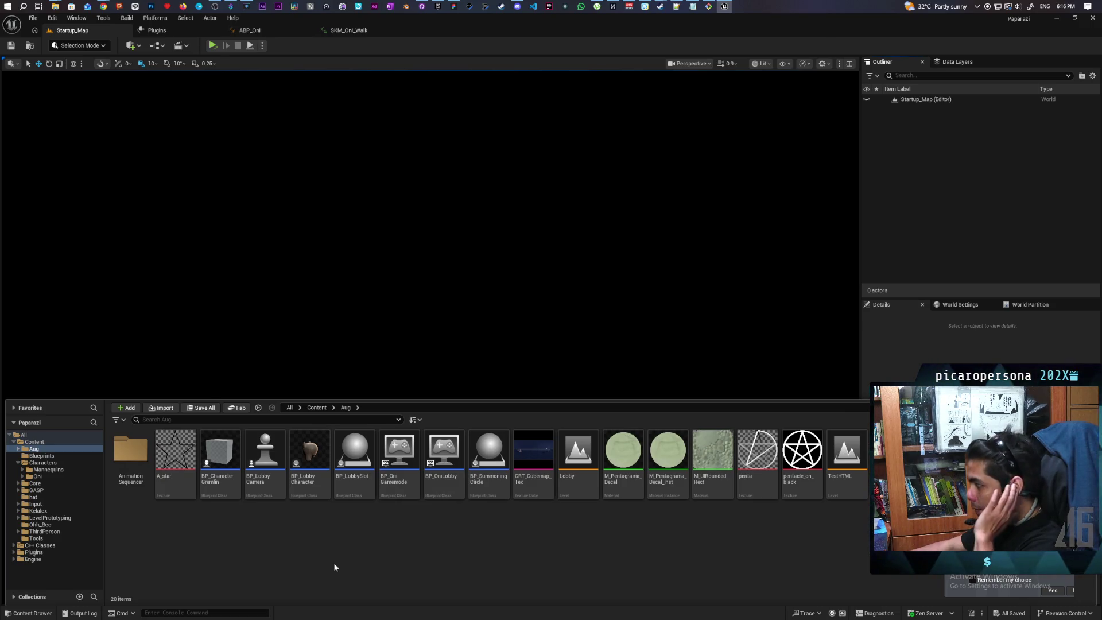
Step: Create a new folder named Lobby inside Aug, then select BP_LobbySlot
{"action": "right_click", "coordinate": [195, 551]}
{"action": "left_click", "coordinate": [226, 254]}
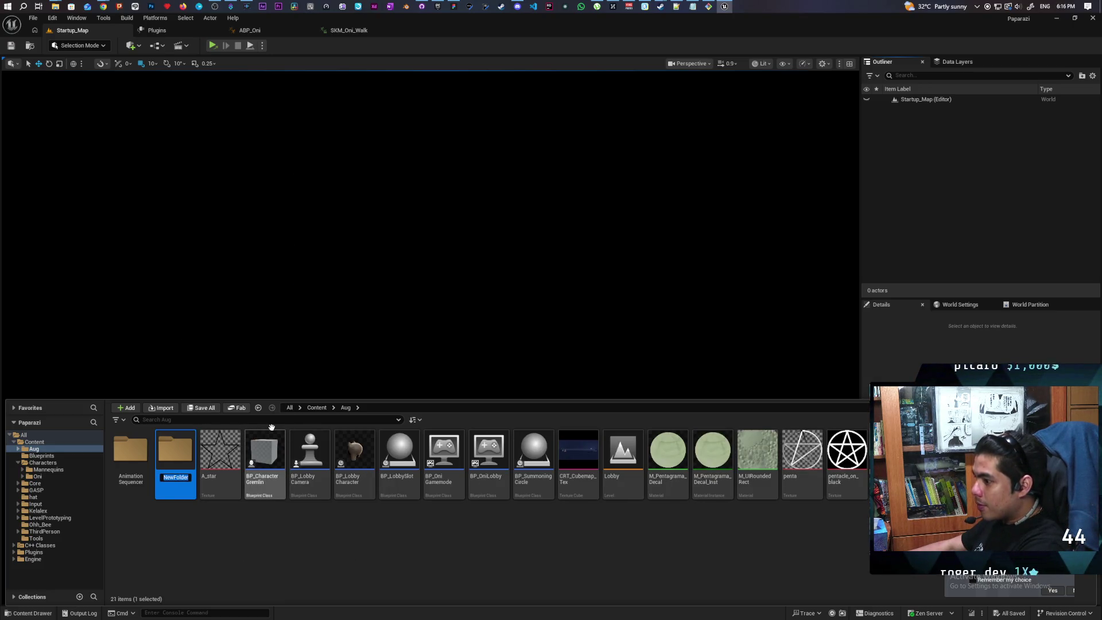
{"action": "type", "text": "Lob"}
{"action": "key", "text": "BackSpace"}
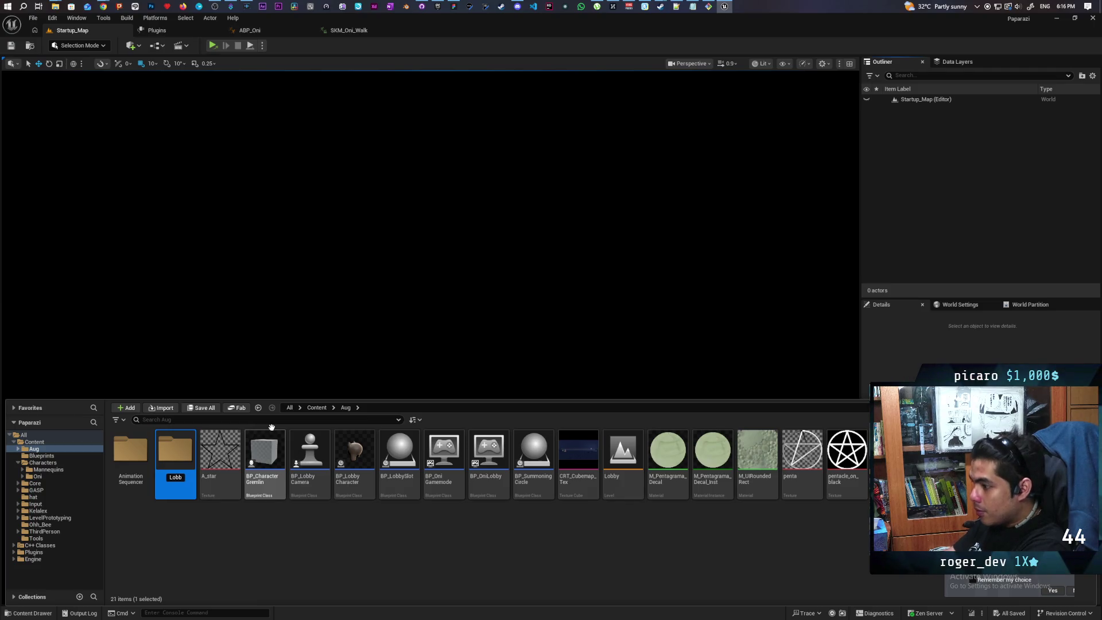
{"action": "key", "text": "Return"}
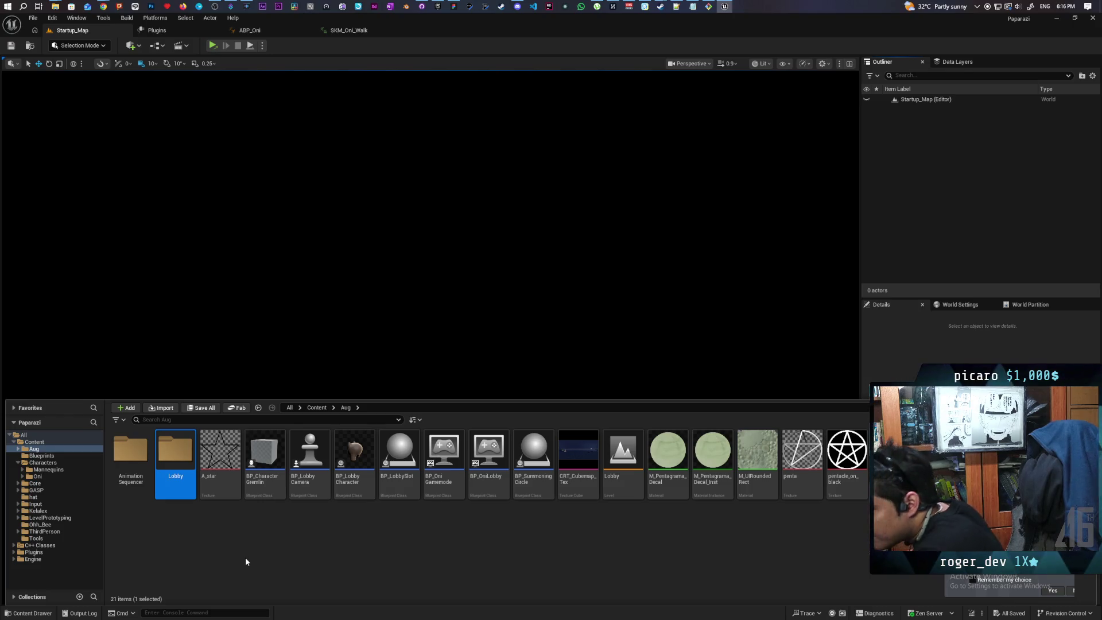
{"action": "left_click", "coordinate": [399, 465]}
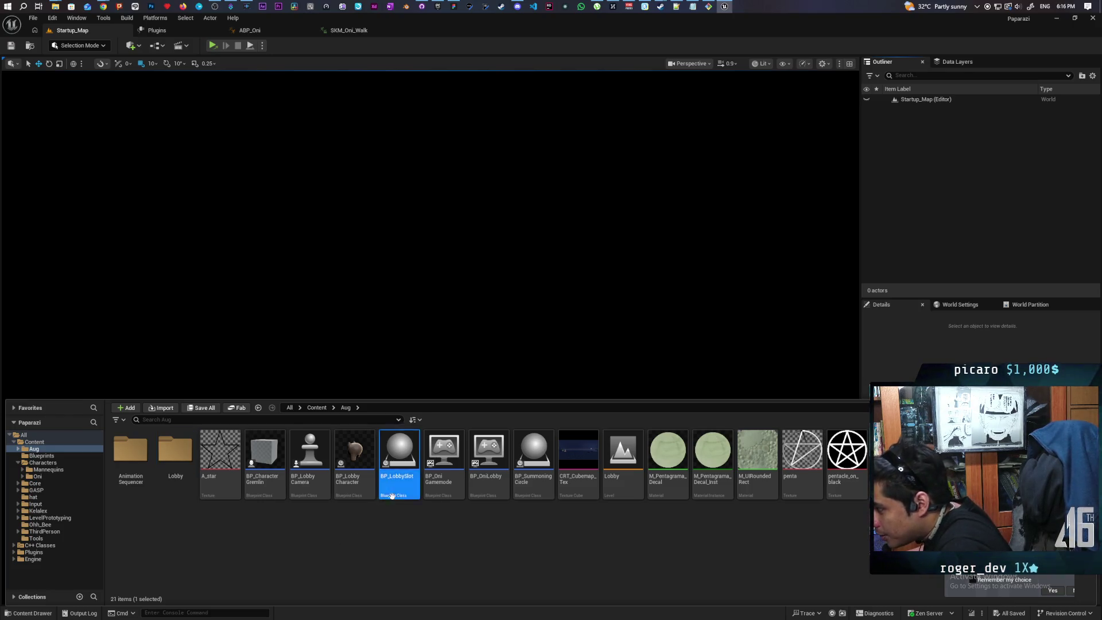
Step: Move the five lobby assets, including BP_OniLobby and the Lobby level, into Lobby, then open the level
{"action": "left_click", "coordinate": [349, 488], "text": "ctrl"}
{"action": "left_click", "coordinate": [487, 485], "text": "ctrl"}
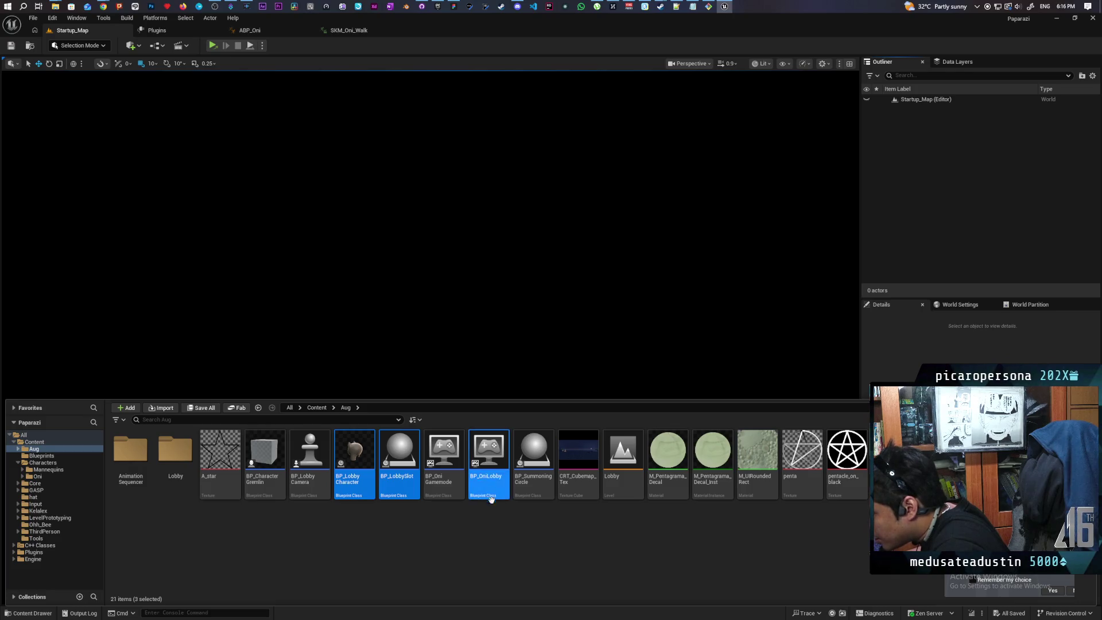
{"action": "left_click", "coordinate": [623, 495], "text": "ctrl"}
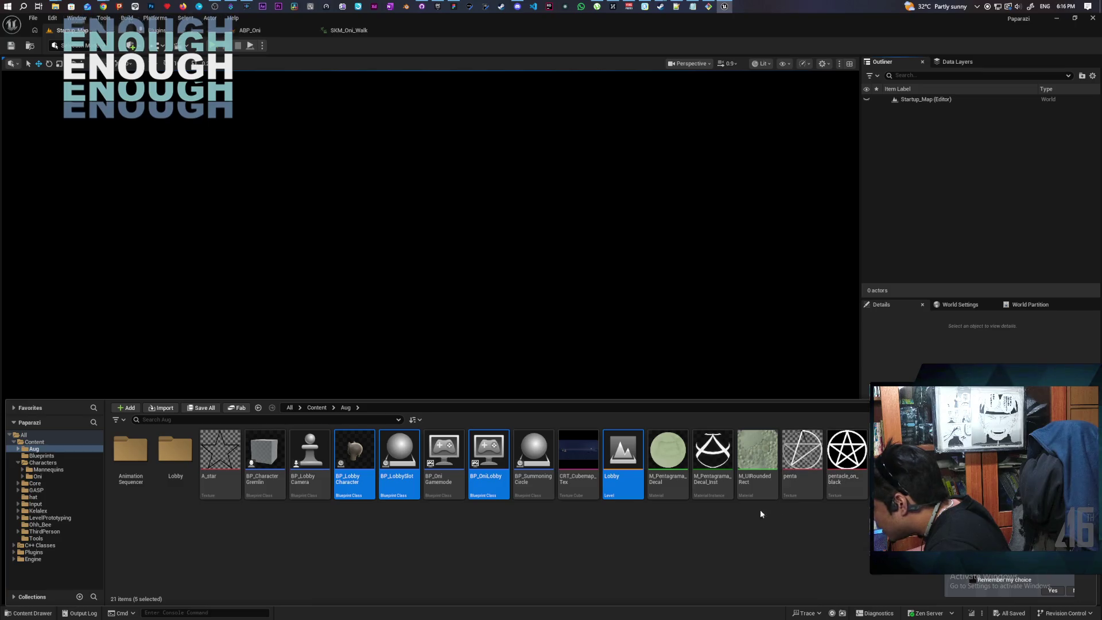
{"action": "mouse_move", "coordinate": [355, 451]}
{"action": "left_mouse_down"}
{"action": "mouse_move", "coordinate": [298, 524]}
{"action": "mouse_move", "coordinate": [197, 459]}
{"action": "mouse_move", "coordinate": [183, 462]}
{"action": "mouse_move", "coordinate": [188, 494]}
{"action": "left_mouse_up"}
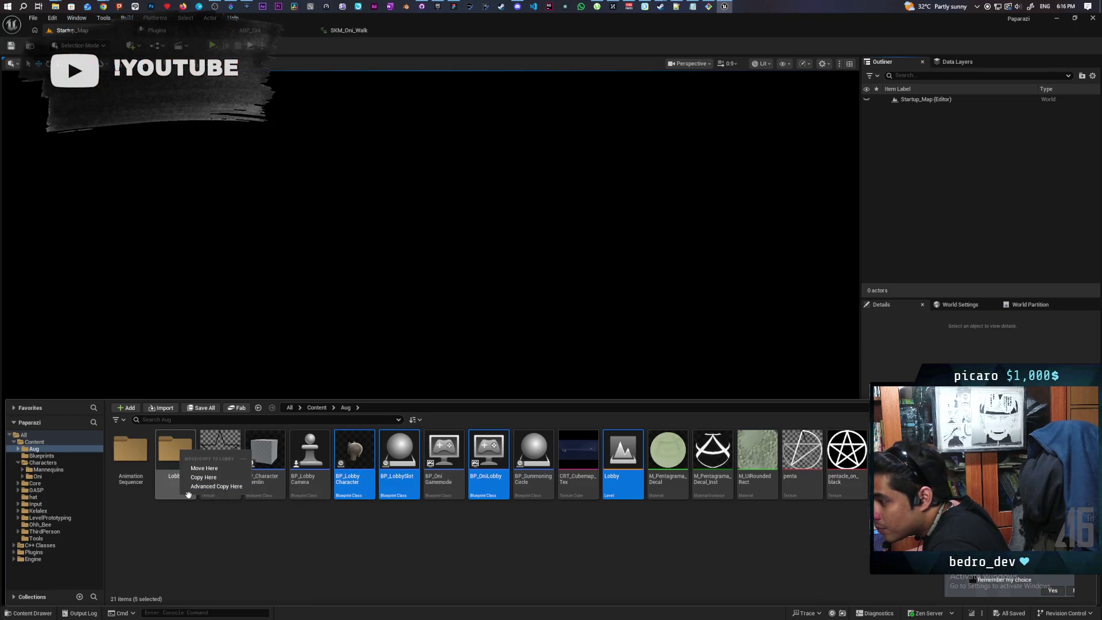
{"action": "left_click", "coordinate": [202, 468]}
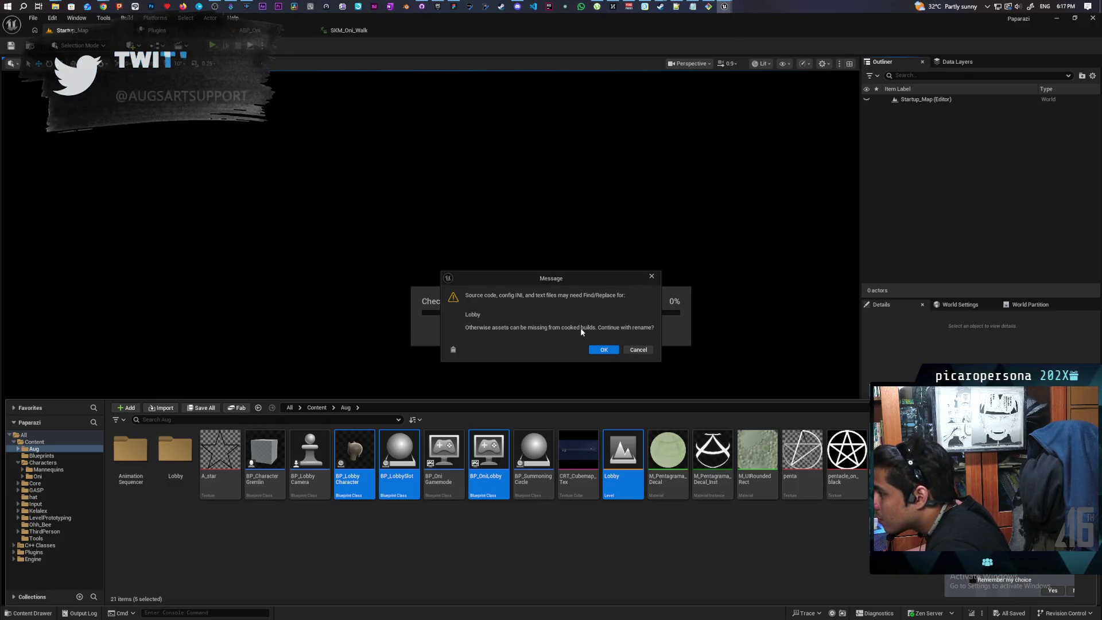
{"action": "left_click", "coordinate": [602, 350]}
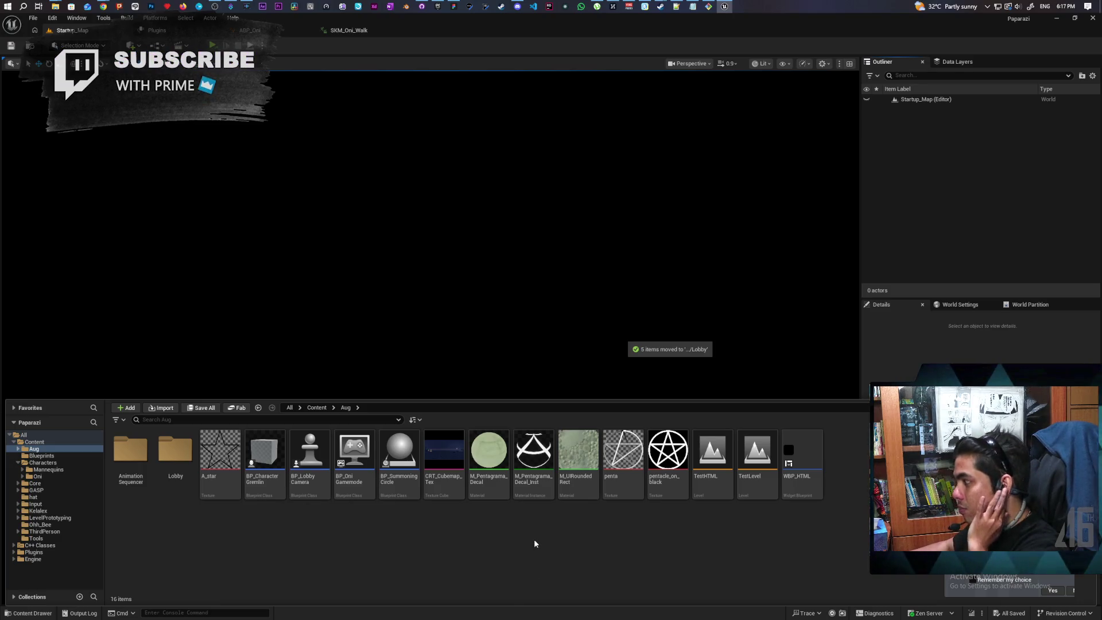
{"action": "double_click", "coordinate": [178, 458]}
{"action": "double_click", "coordinate": [265, 450]}
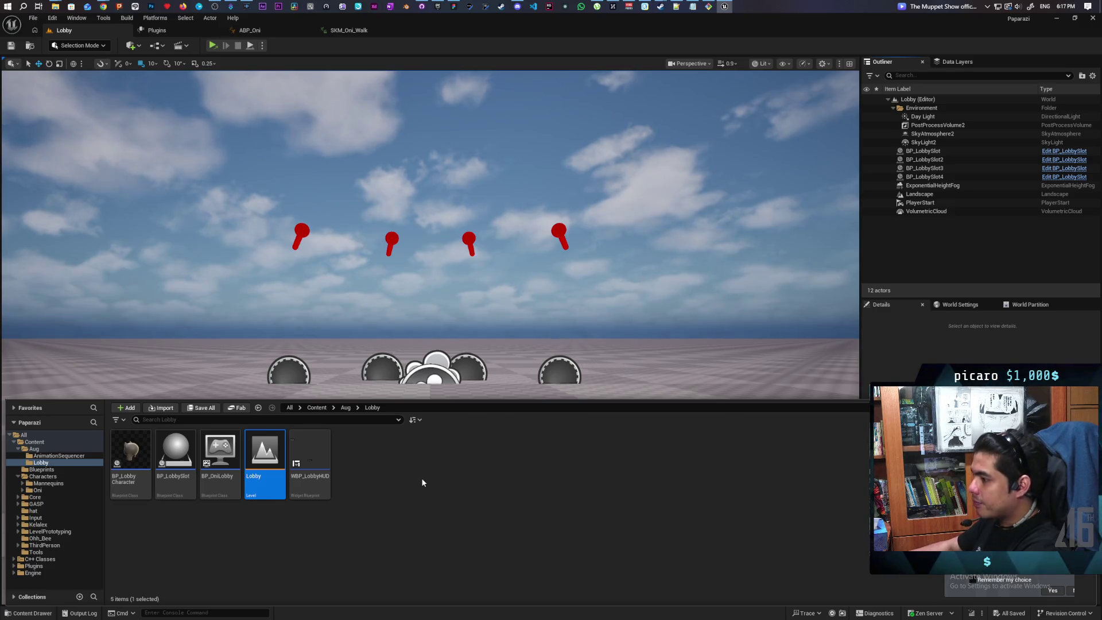
Step: Create a User Widget-based widget blueprint in the Lobby folder named WBP_FriendsList
{"action": "right_click", "coordinate": [359, 500]}
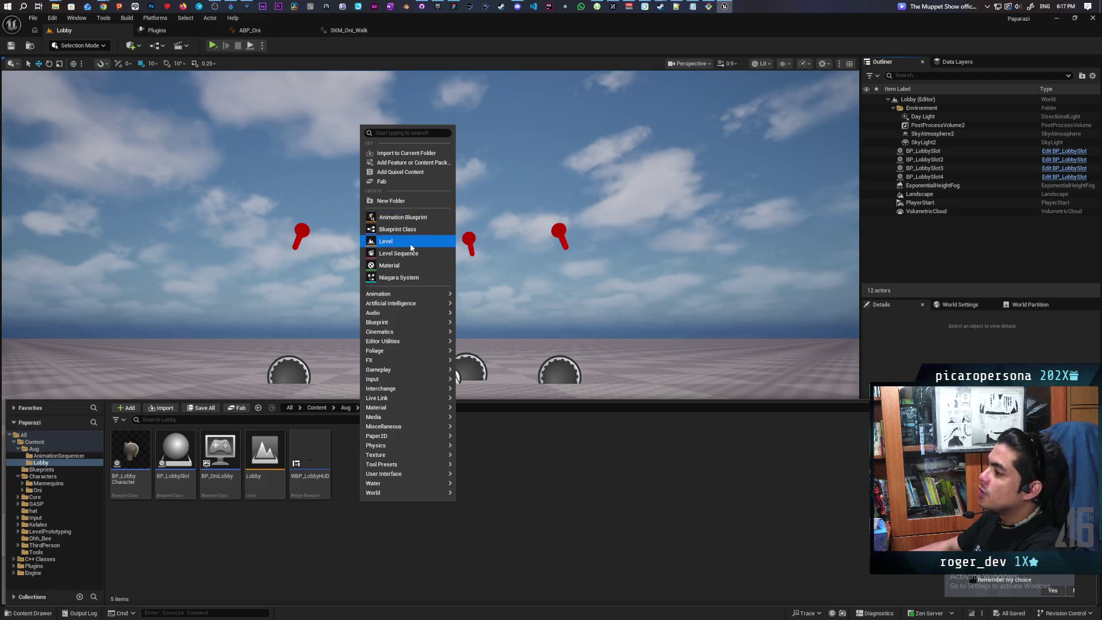
{"action": "mouse_move", "coordinate": [419, 474]}
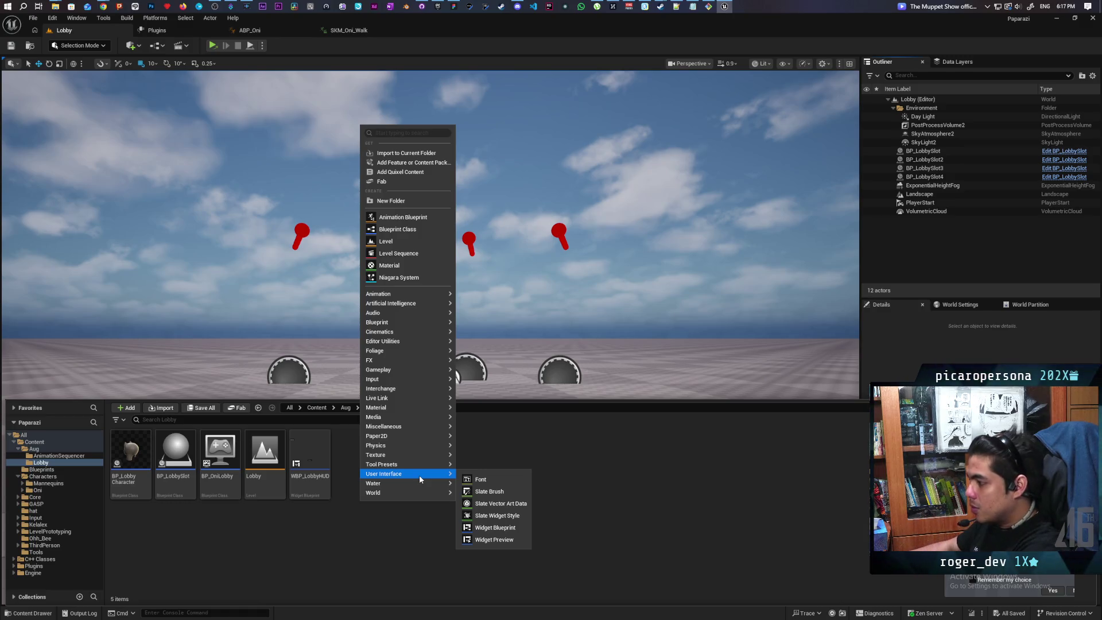
{"action": "left_click", "coordinate": [493, 527]}
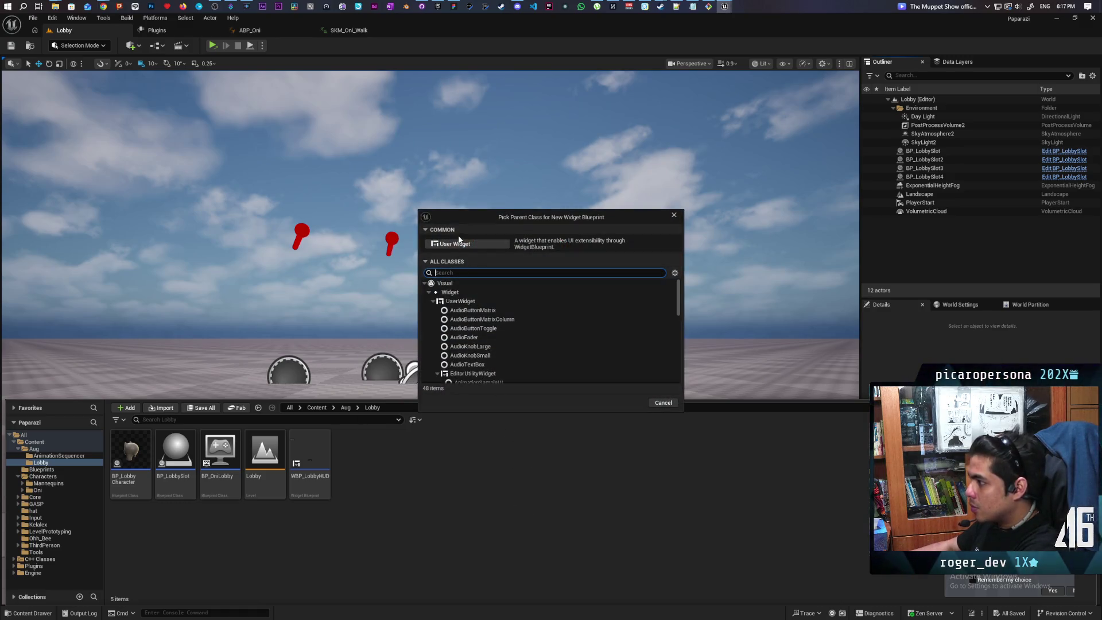
{"action": "left_click", "coordinate": [455, 244]}
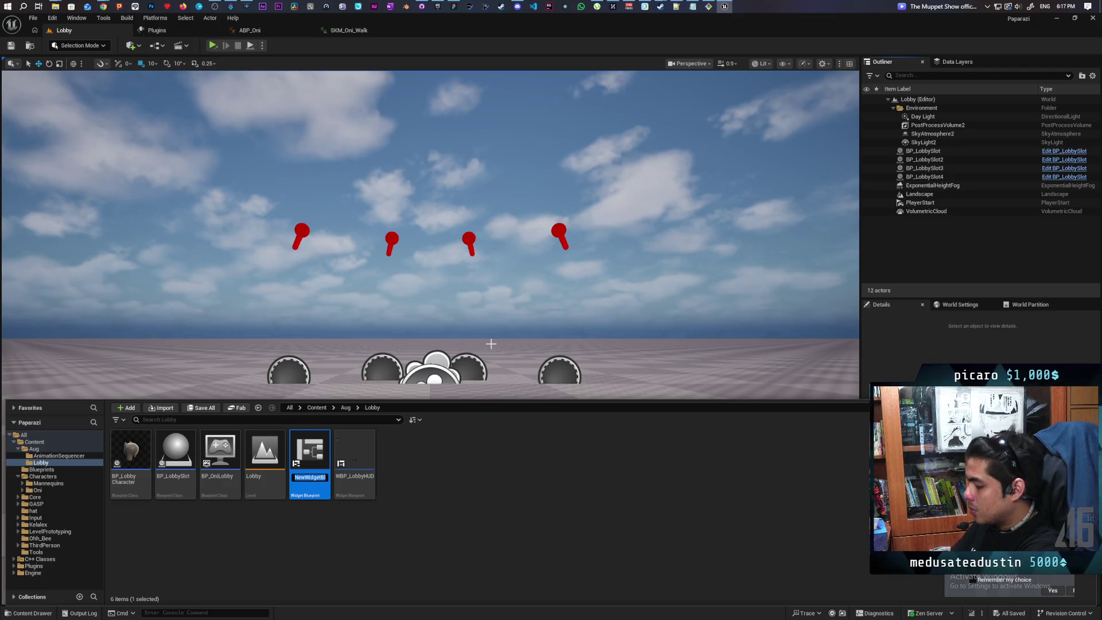
{"action": "type", "text": "WBP"}
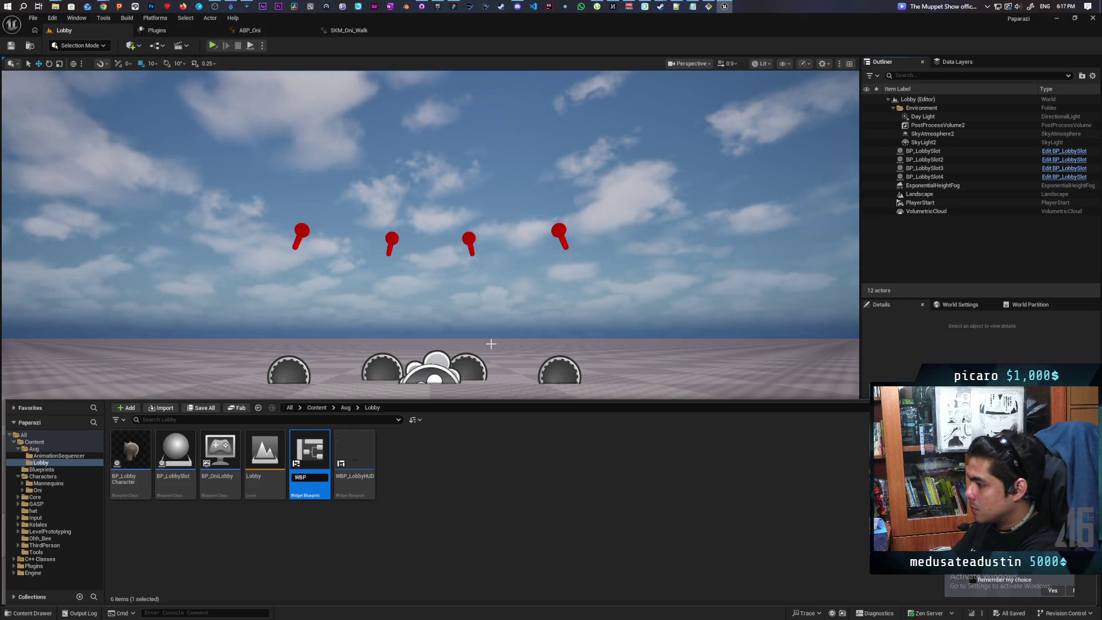
{"action": "type", "text": "_Friends"}
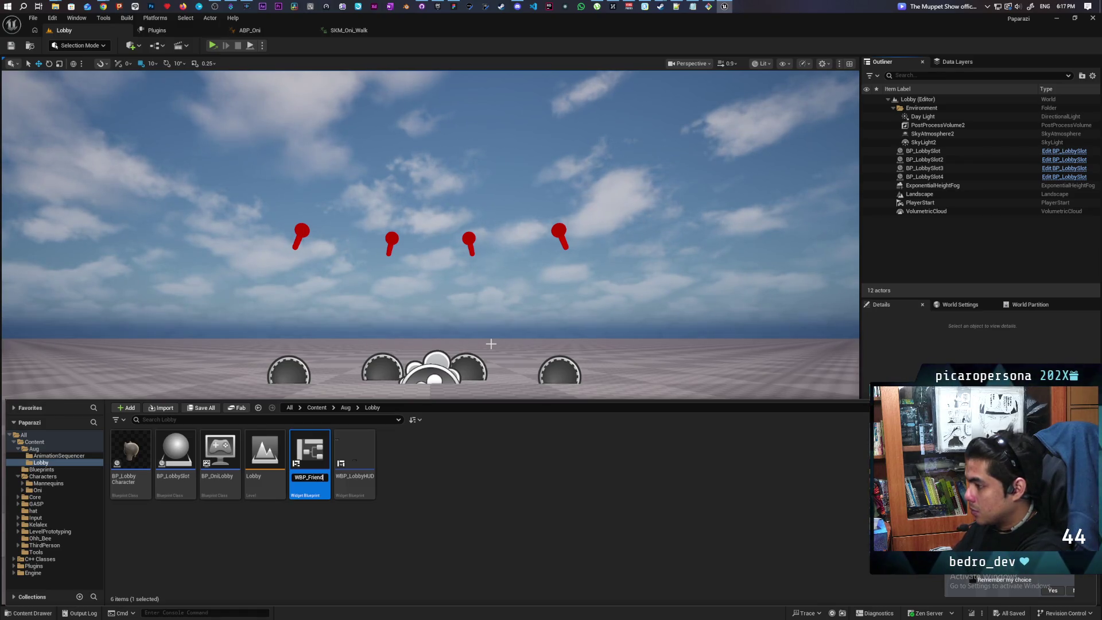
{"action": "type", "text": "List"}
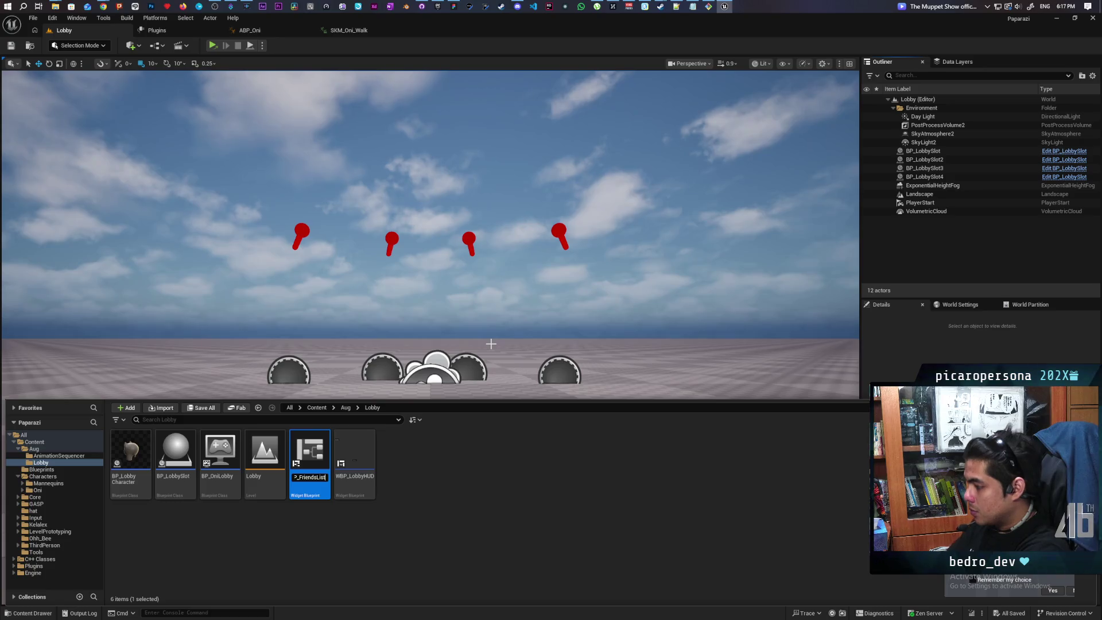
{"action": "key", "text": "Return"}
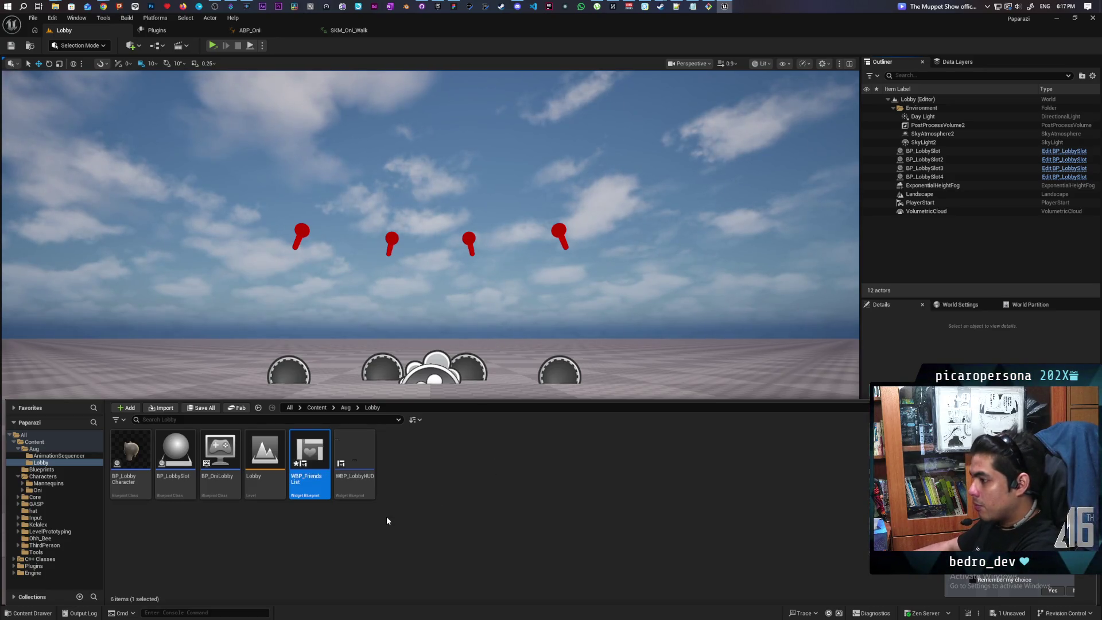
Step: Open WBP_FriendsList and add a Size Box as its root widget
{"action": "mouse_move", "coordinate": [313, 486]}
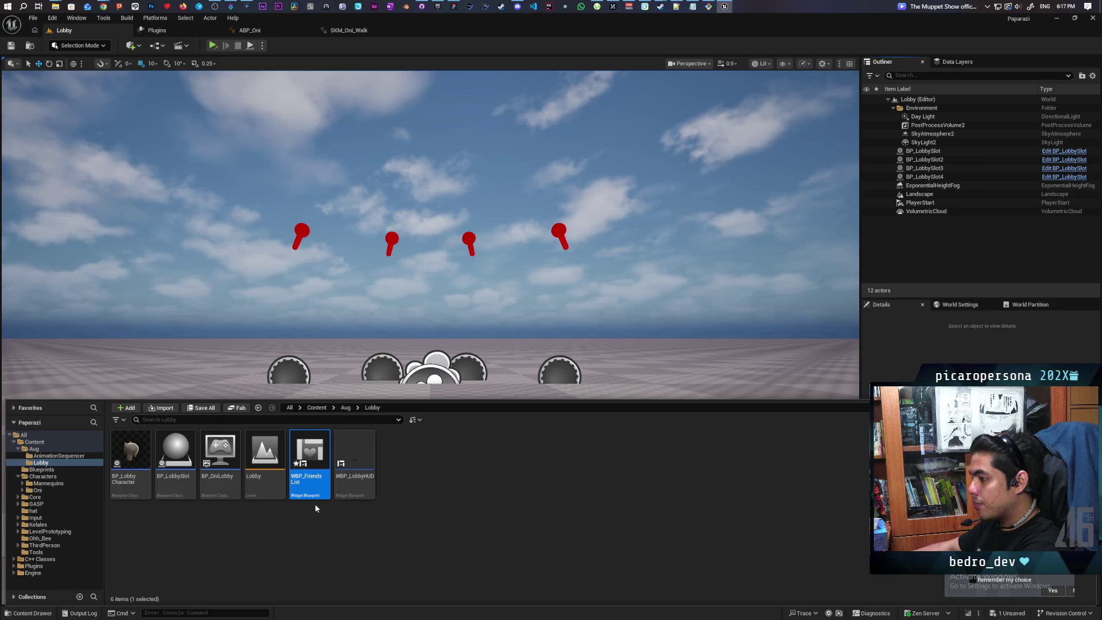
{"action": "double_click", "coordinate": [320, 466]}
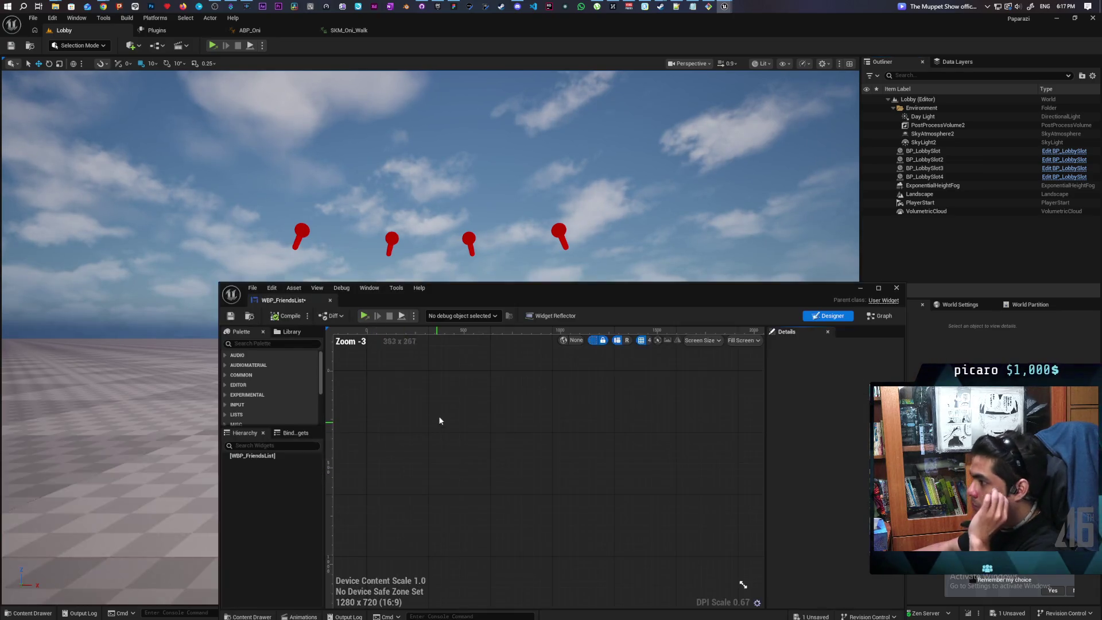
{"action": "left_click_drag", "start_coordinate": [460, 293], "coordinate": [457, 203]}
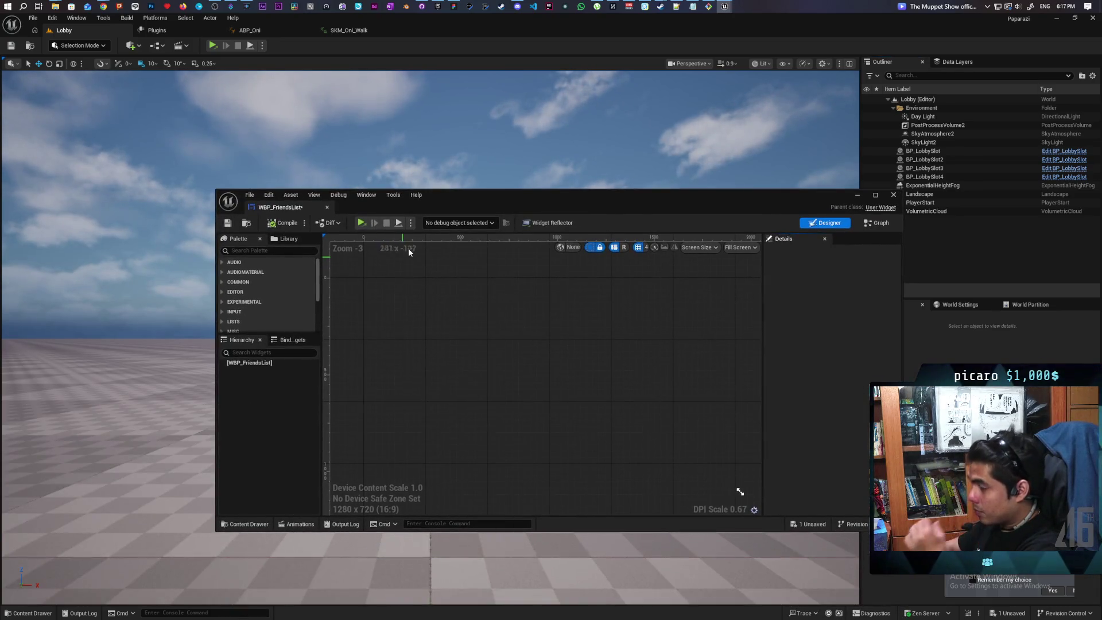
{"action": "left_click", "coordinate": [278, 354]}
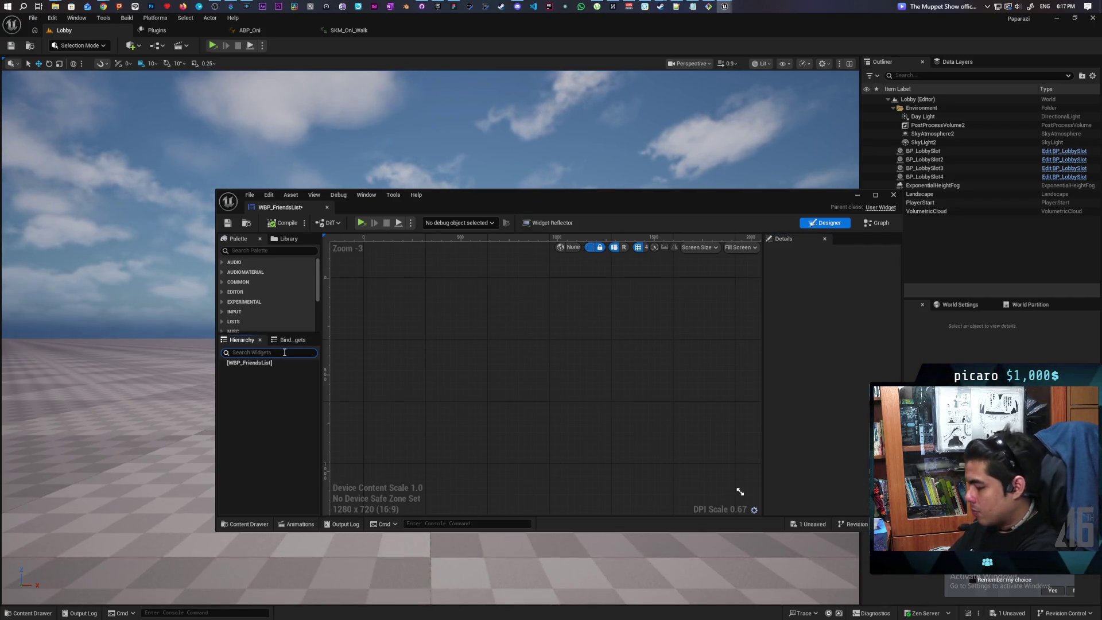
{"action": "type", "text": "sizs b"}
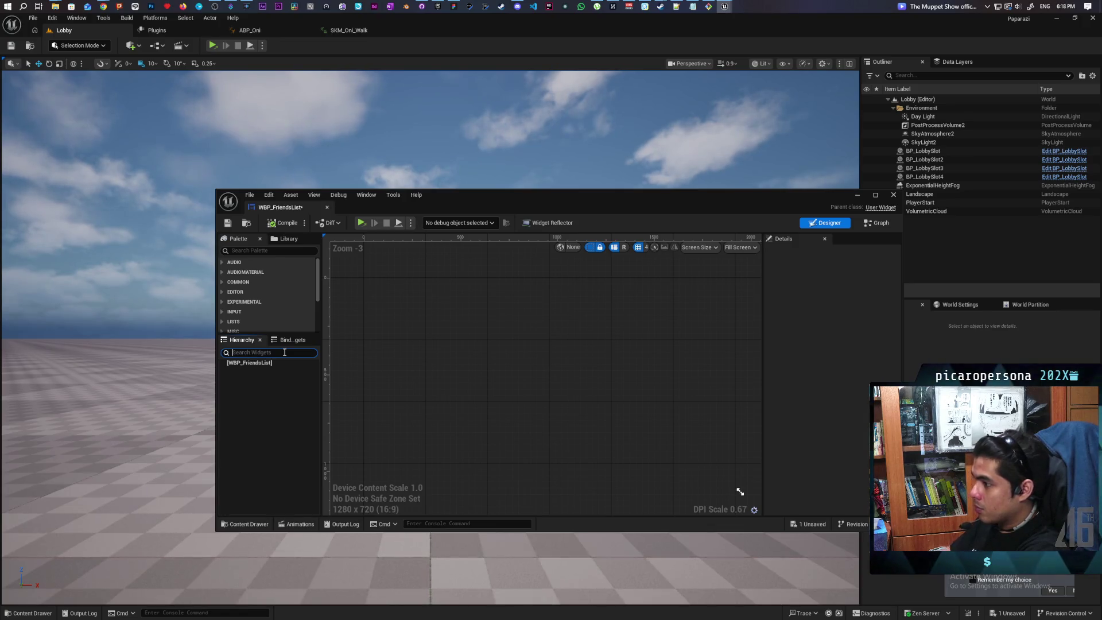
{"action": "left_click", "coordinate": [248, 251]}
{"action": "type", "text": "s"}
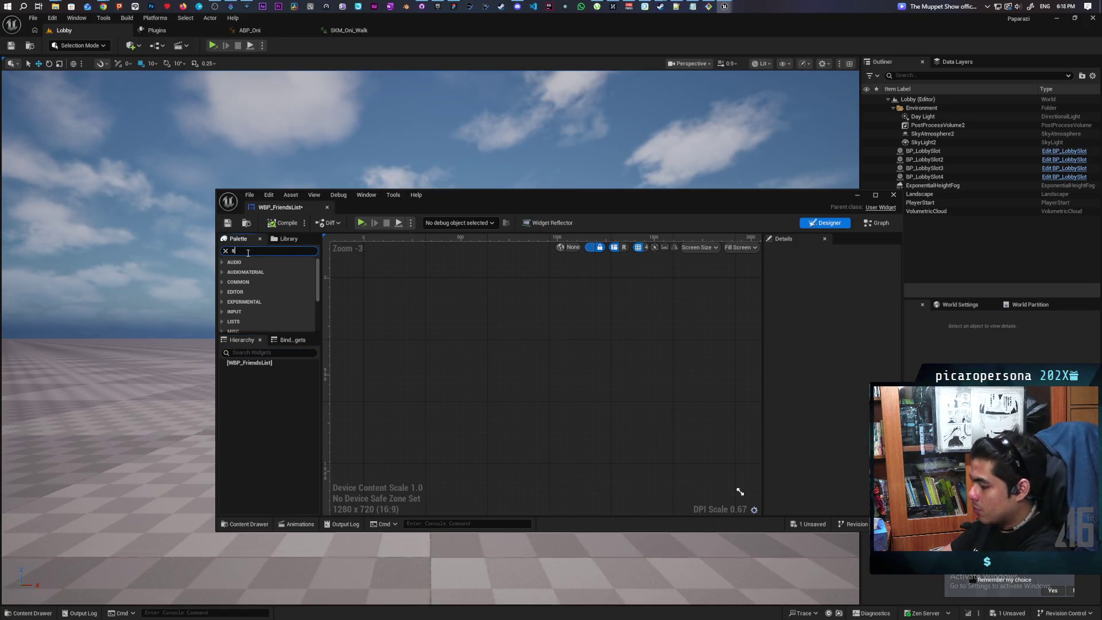
{"action": "type", "text": "ize"}
{"action": "left_click_drag", "start_coordinate": [245, 276], "coordinate": [253, 366]}
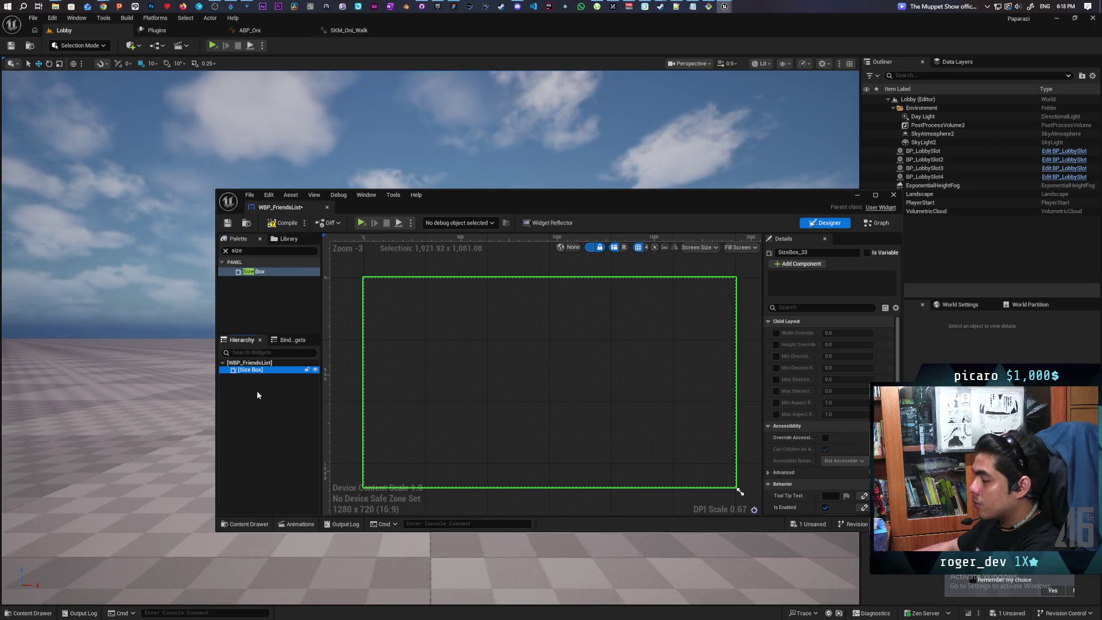
Step: Nest a Scroll Box inside the Size Box and a Vertical Box inside the Scroll Box
{"action": "left_click", "coordinate": [236, 251]}
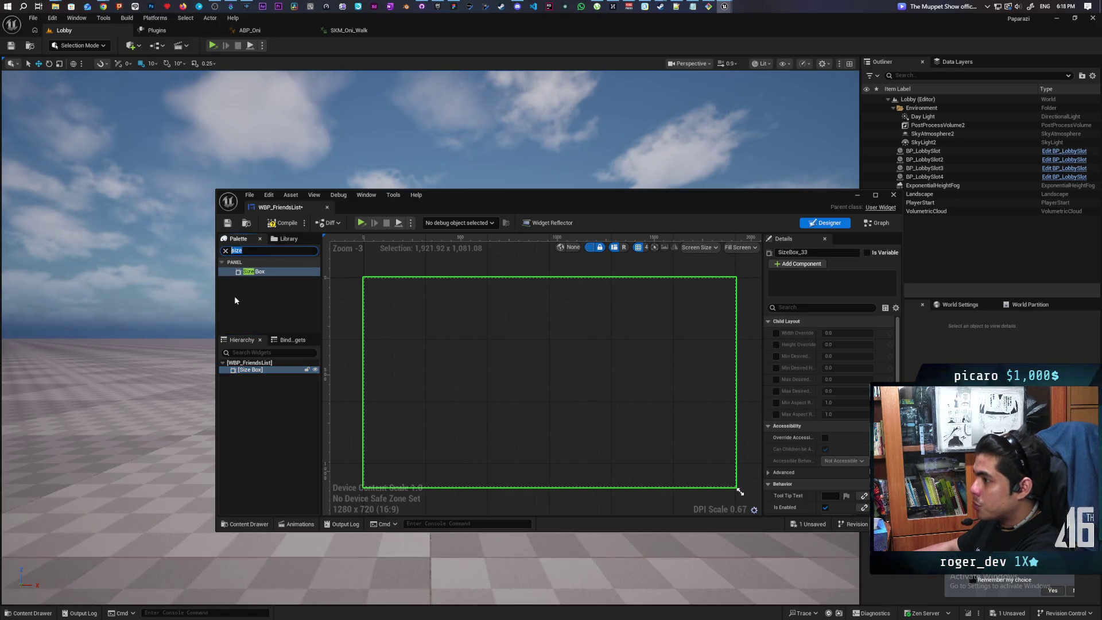
{"action": "type", "text": "scroll"}
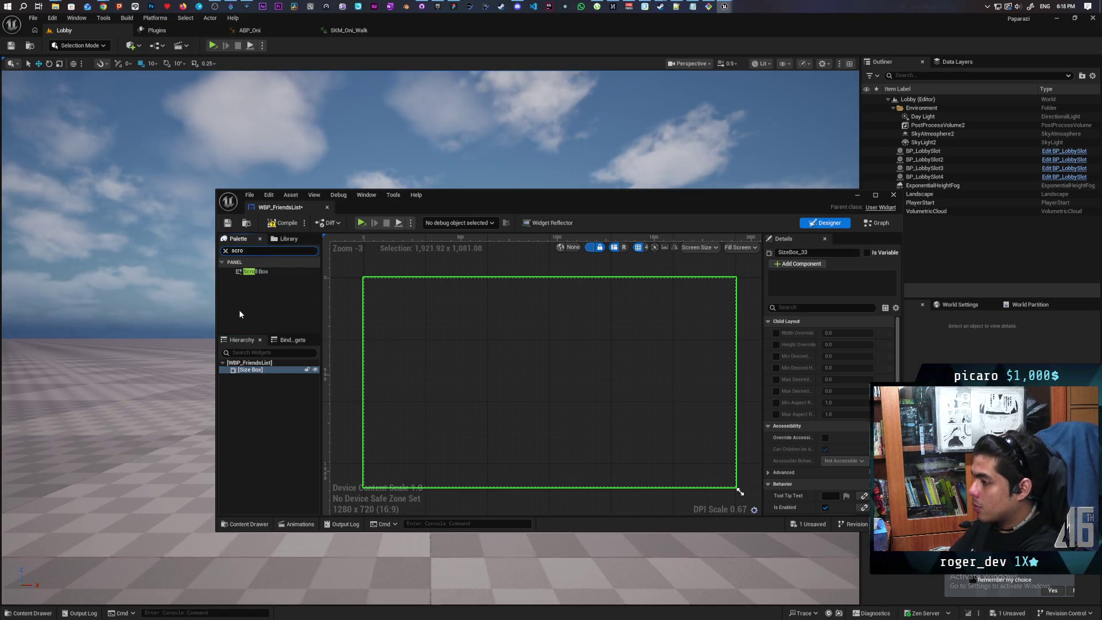
{"action": "left_click_drag", "start_coordinate": [253, 271], "coordinate": [250, 370]}
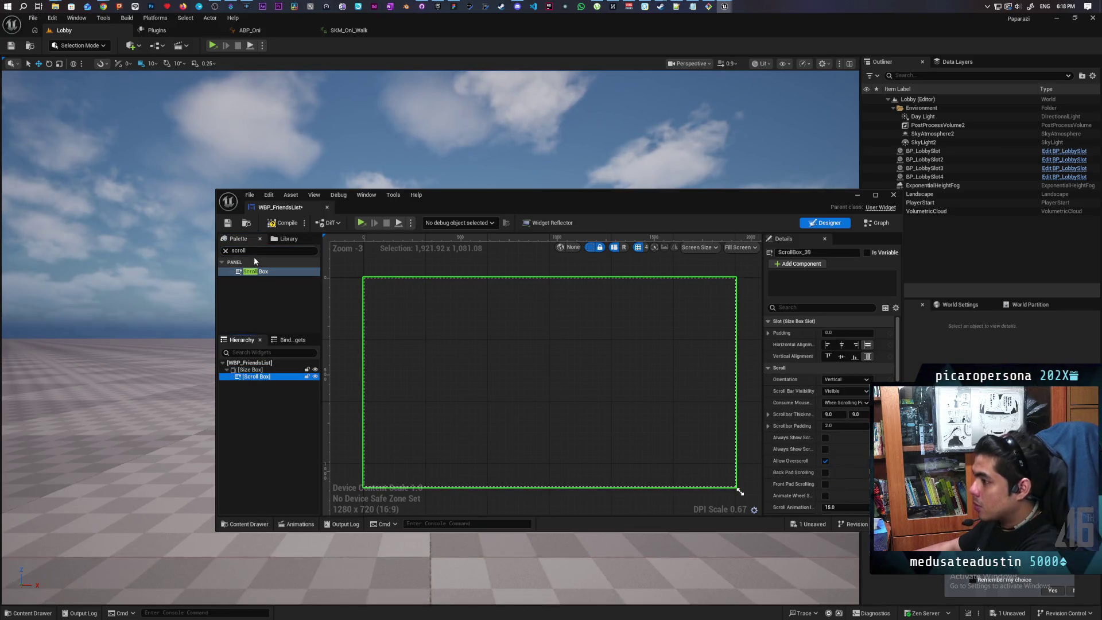
{"action": "left_click", "coordinate": [236, 251]}
{"action": "type", "text": "verti"}
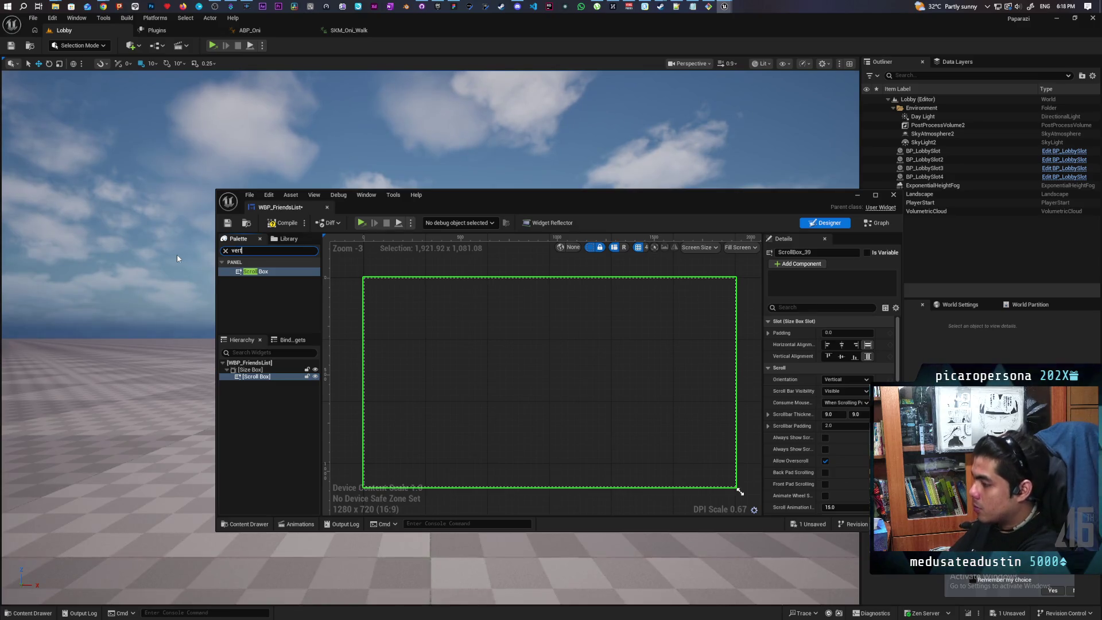
{"action": "mouse_move", "coordinate": [258, 272]}
{"action": "left_mouse_down"}
{"action": "mouse_move", "coordinate": [287, 412]}
{"action": "mouse_move", "coordinate": [245, 377]}
{"action": "mouse_move", "coordinate": [260, 394]}
{"action": "left_mouse_up"}
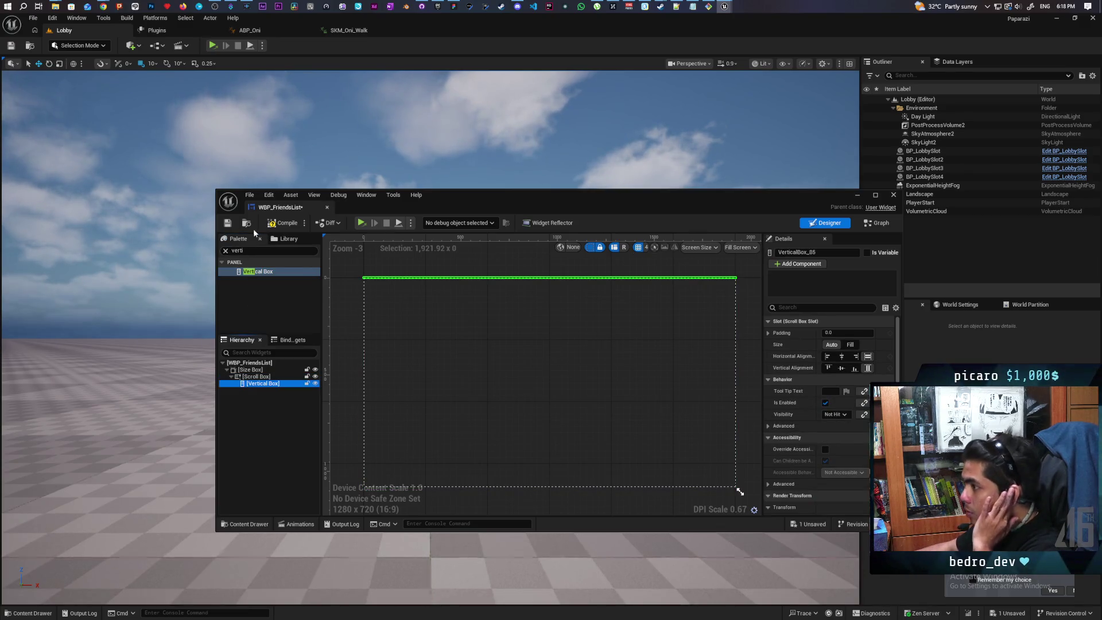
Step: Save WBP_FriendsList and select the Scroll Box widget
{"action": "left_click", "coordinate": [228, 225]}
{"action": "left_click", "coordinate": [227, 223]}
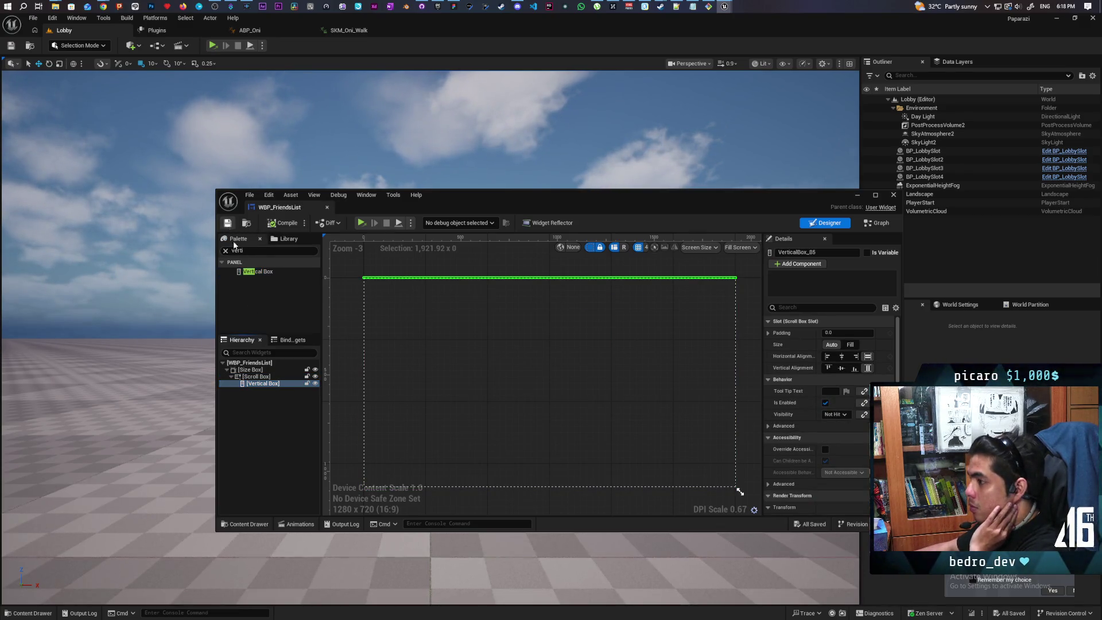
{"action": "left_click", "coordinate": [257, 378]}
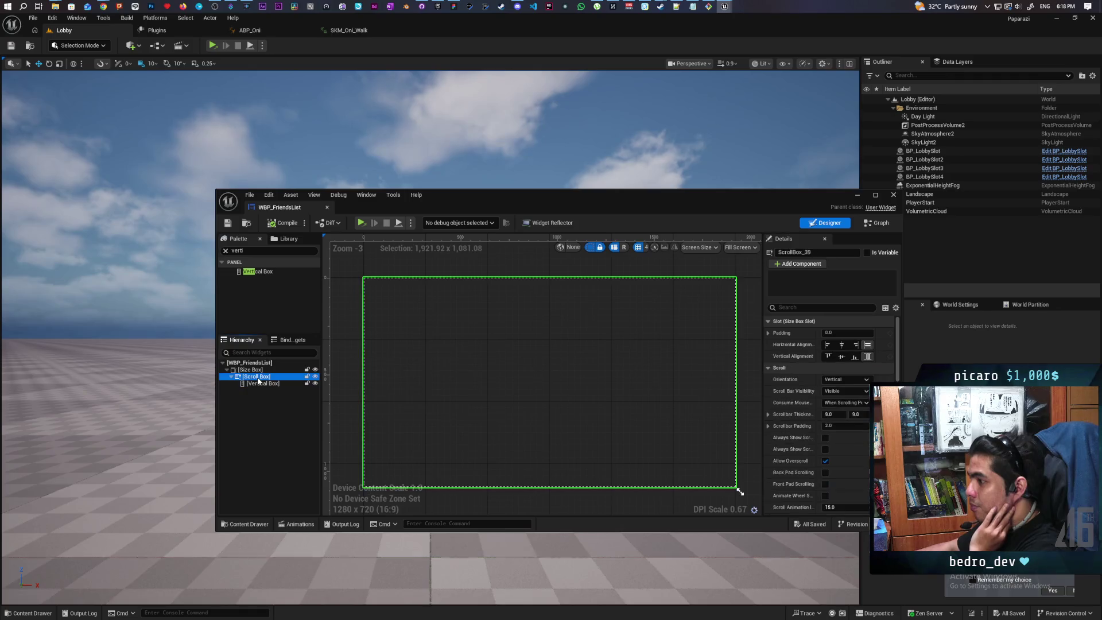
Step: Wrap the Scroll Box in a Border through its right-click Wrap With actions, searching for Border
{"action": "right_click", "coordinate": [258, 380]}
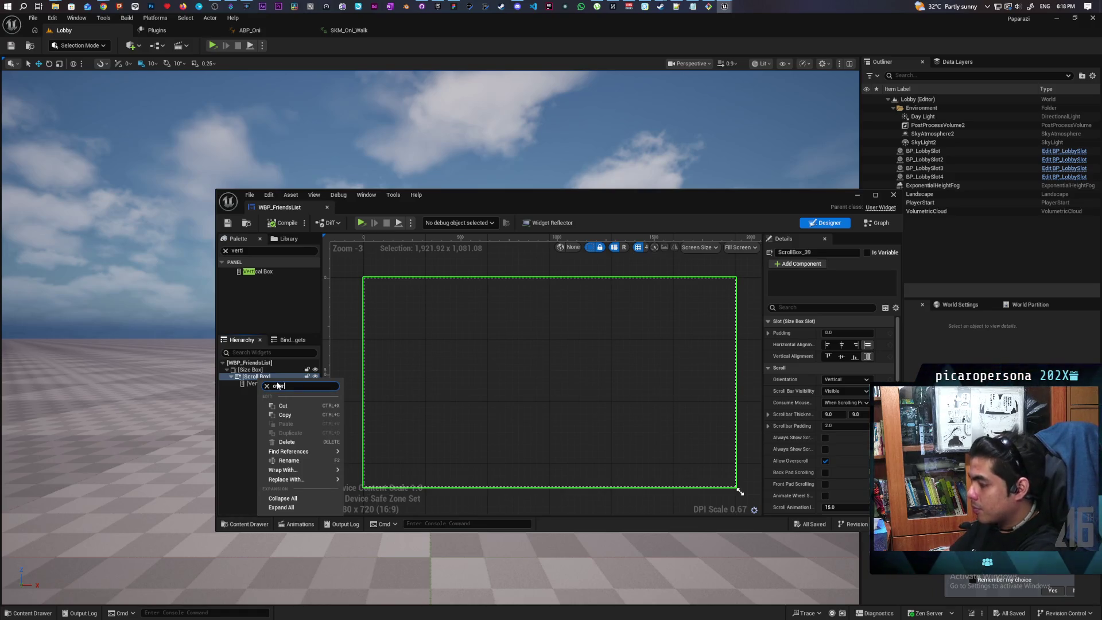
{"action": "type", "text": "l"}
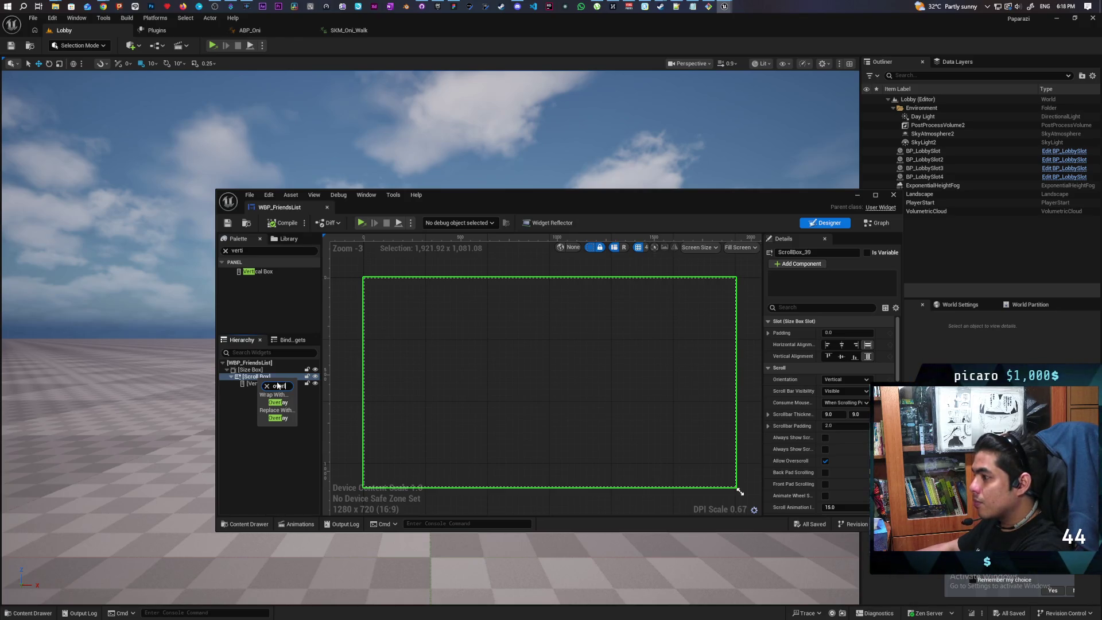
{"action": "key", "text": "Escape"}
{"action": "right_click", "coordinate": [247, 378]}
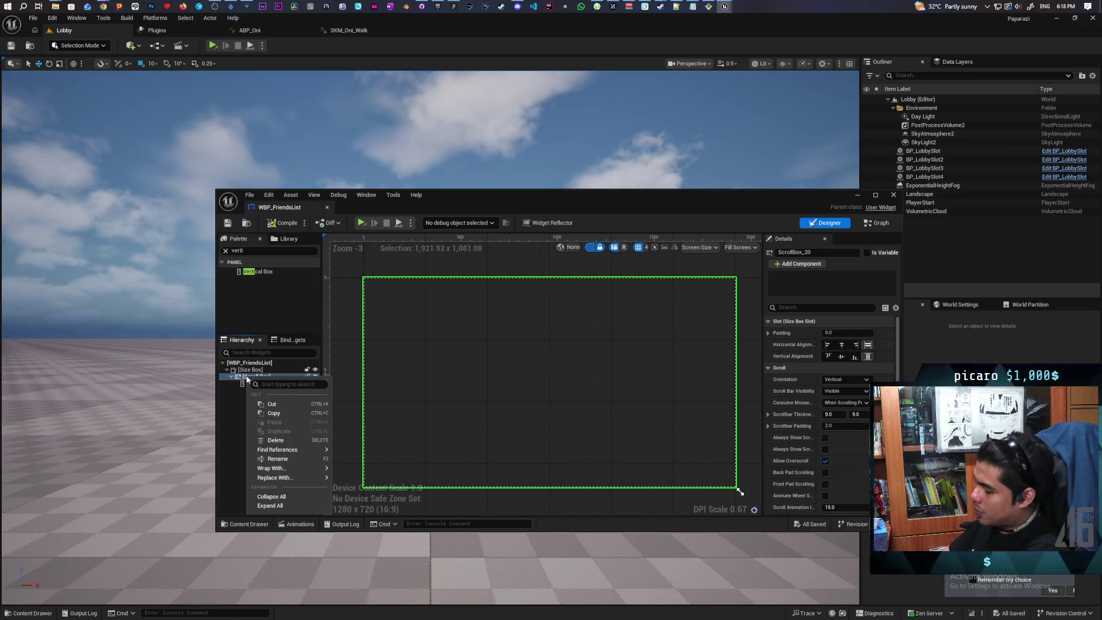
{"action": "type", "text": "bordre"}
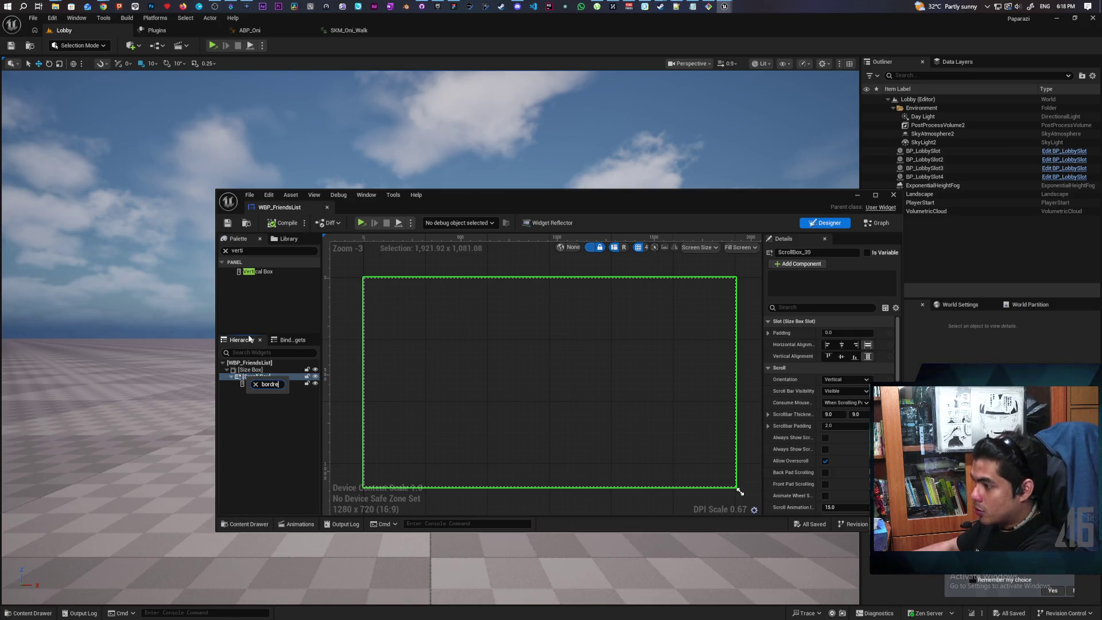
{"action": "key", "text": "BackSpace"}
{"action": "key", "text": "BackSpace"}
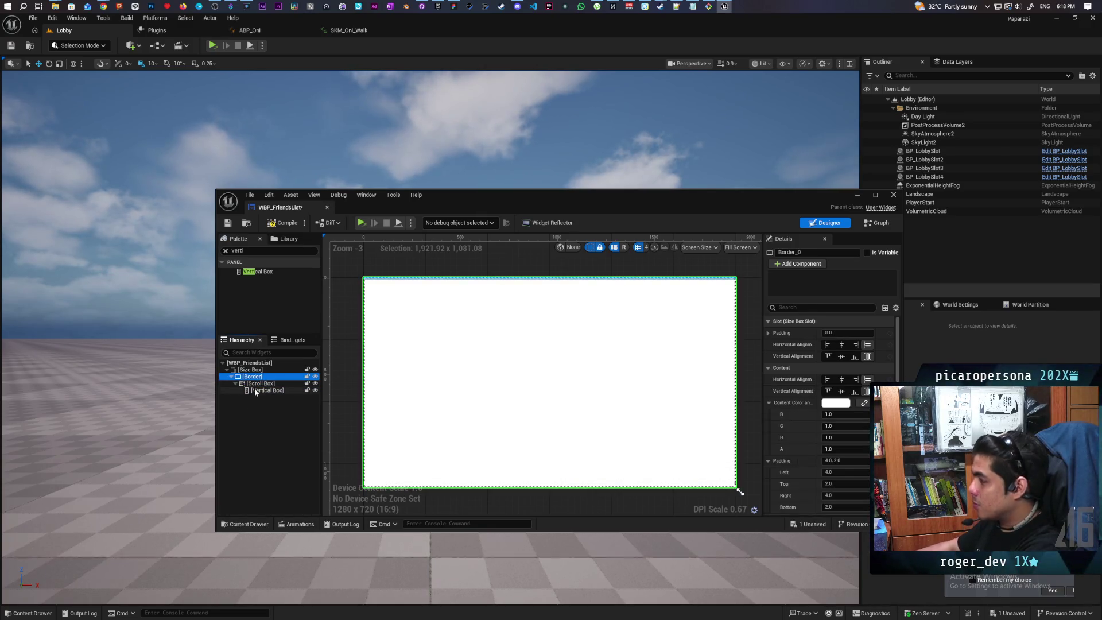
Step: Set the Border's brush colour to black with lowered alpha for a dark translucent grey
{"action": "left_click", "coordinate": [772, 404]}
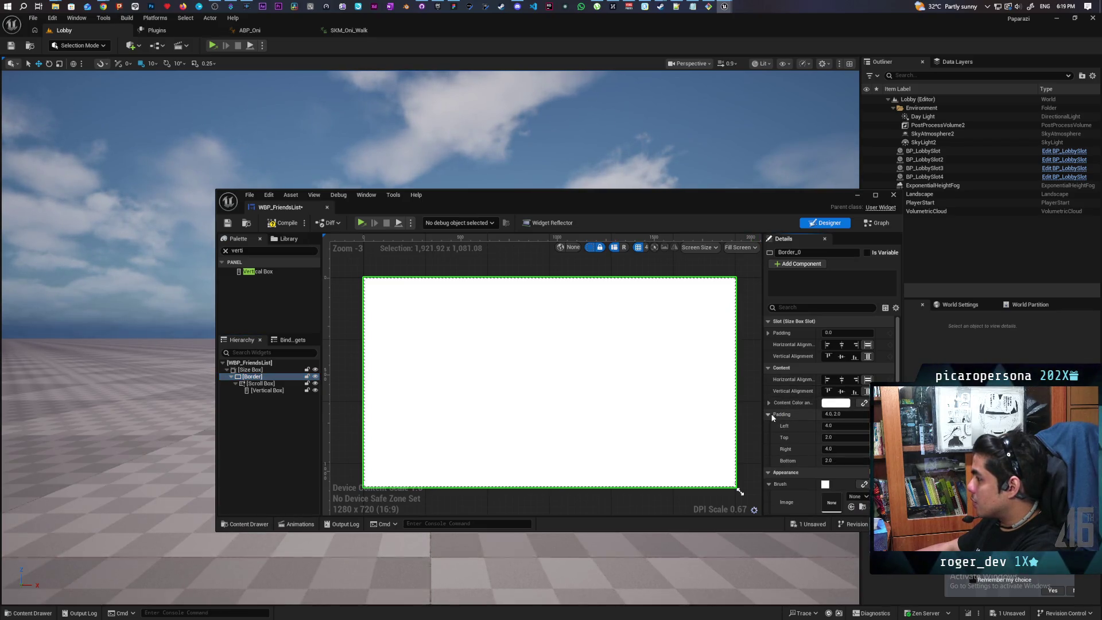
{"action": "left_click", "coordinate": [769, 413]}
{"action": "scroll", "coordinate": [800, 418], "scroll_direction": "down", "scroll_amount": 3}
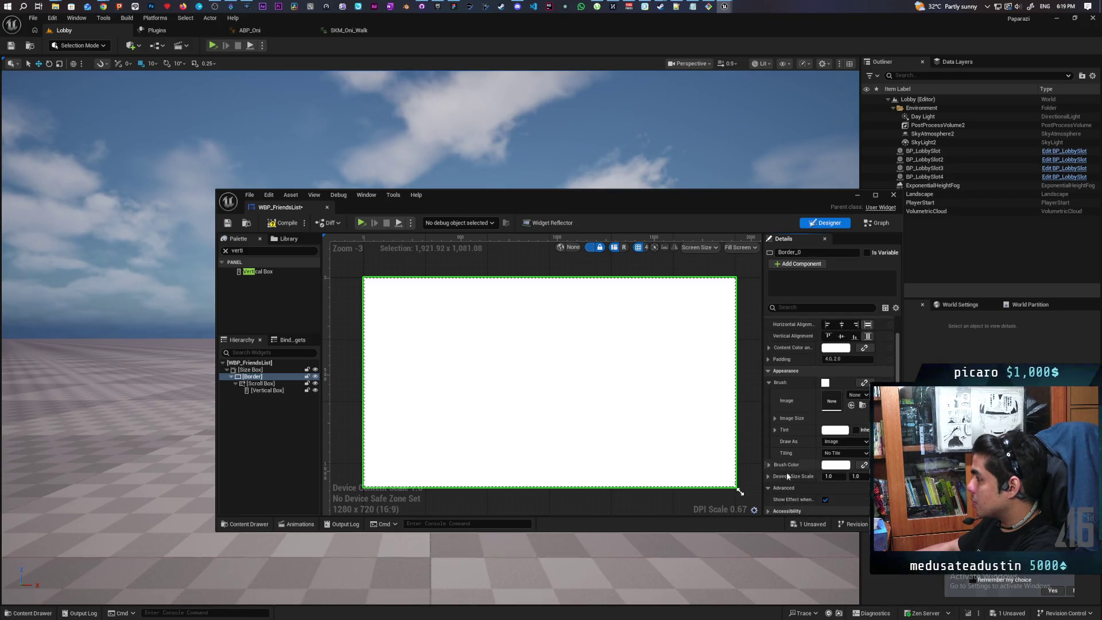
{"action": "left_click", "coordinate": [832, 466]}
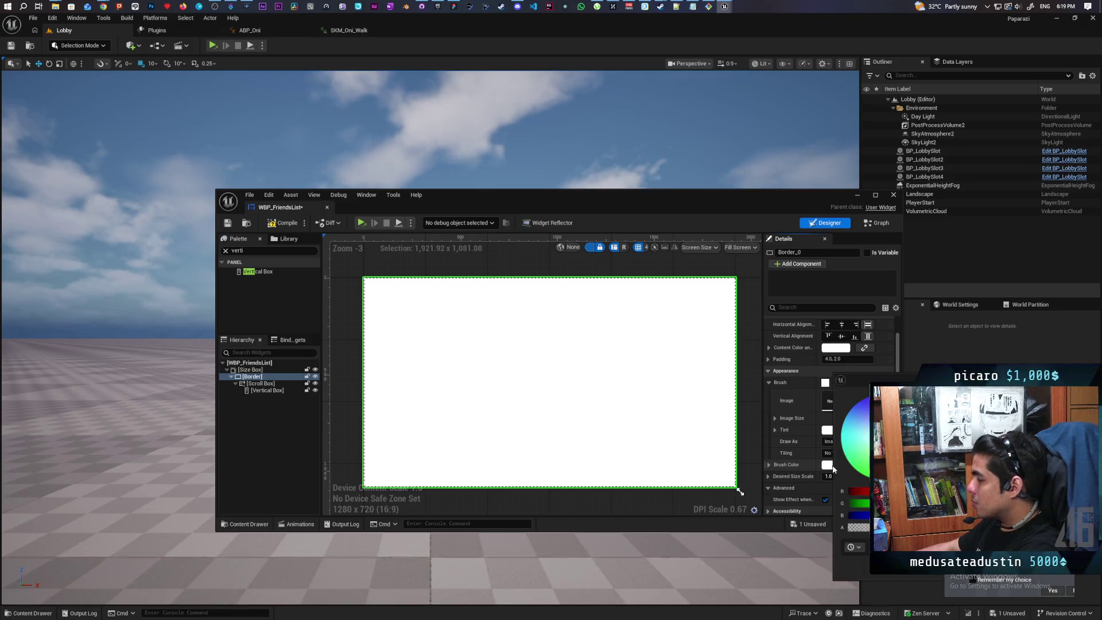
{"action": "left_click_drag", "start_coordinate": [886, 402], "coordinate": [886, 476]}
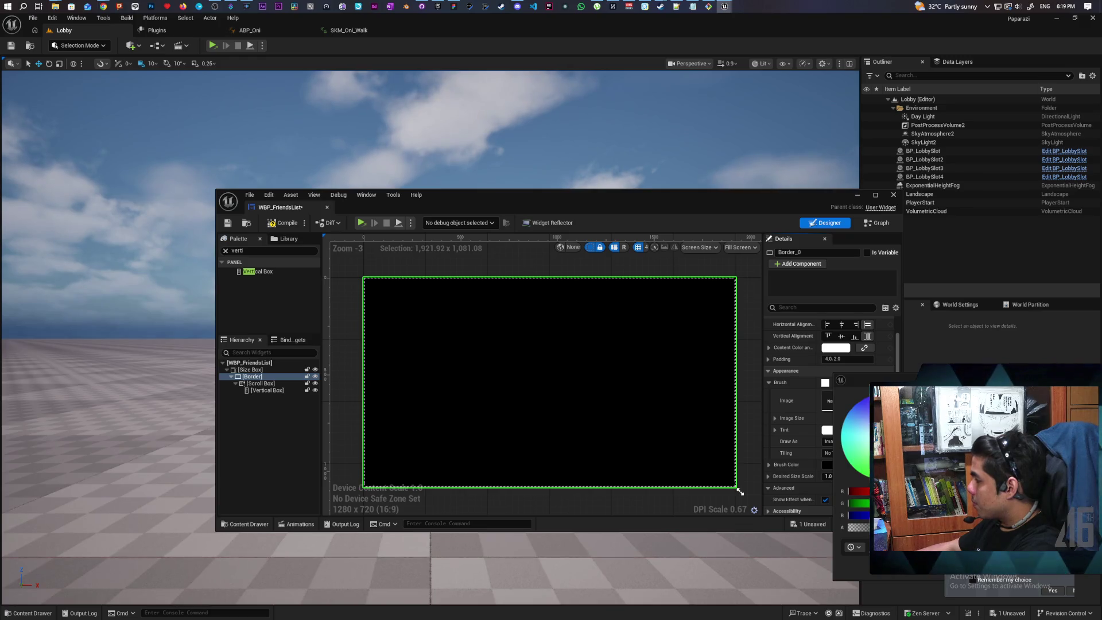
{"action": "left_click_drag", "start_coordinate": [918, 527], "coordinate": [884, 526]}
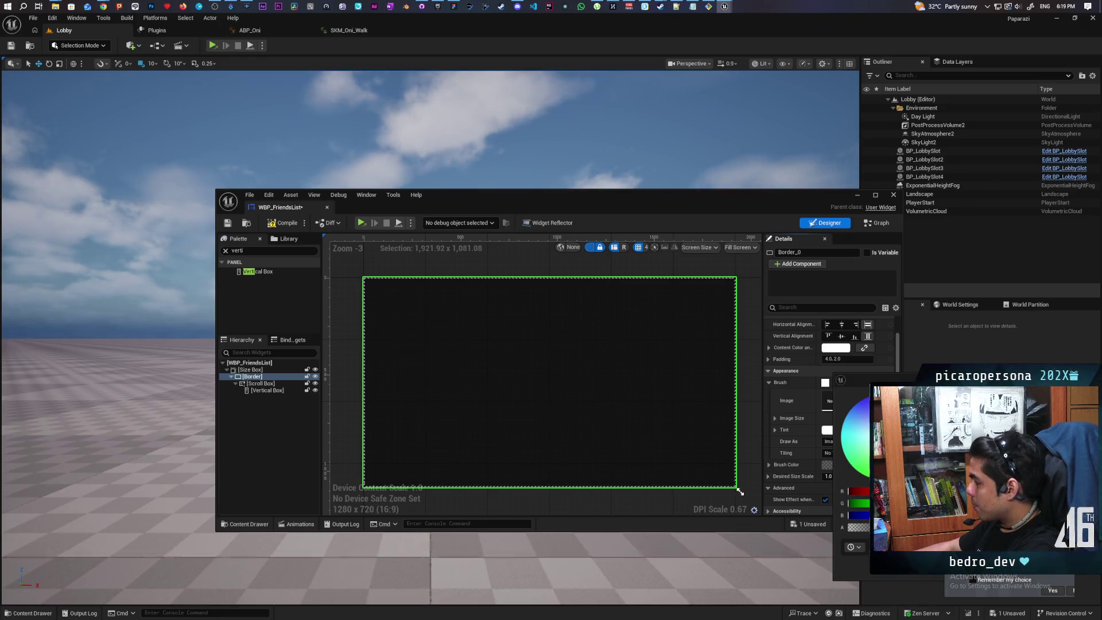
{"action": "left_click", "coordinate": [918, 565]}
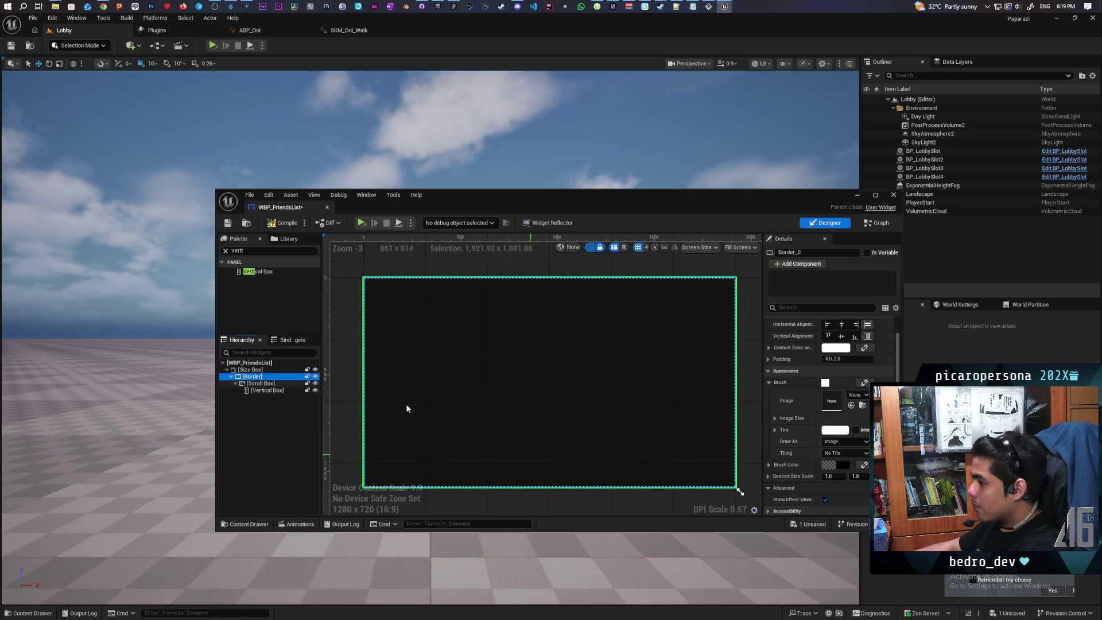
Step: Save WBP_FriendsList and show the Lobby folder in the Content Drawer
{"action": "left_click", "coordinate": [228, 224]}
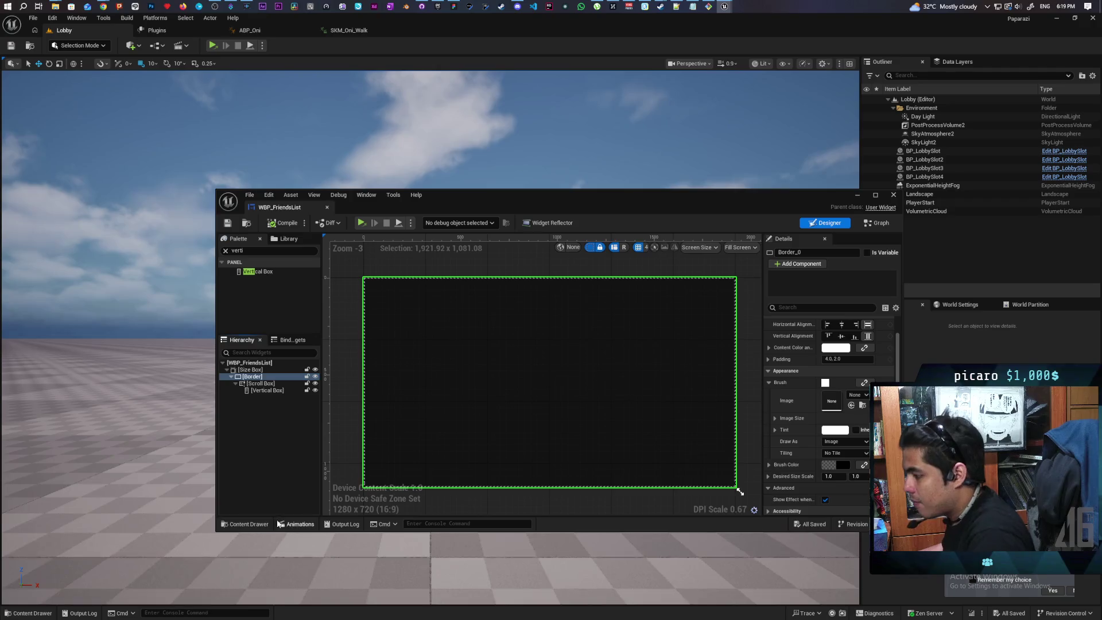
{"action": "left_click", "coordinate": [247, 524]}
{"action": "left_click", "coordinate": [661, 470]}
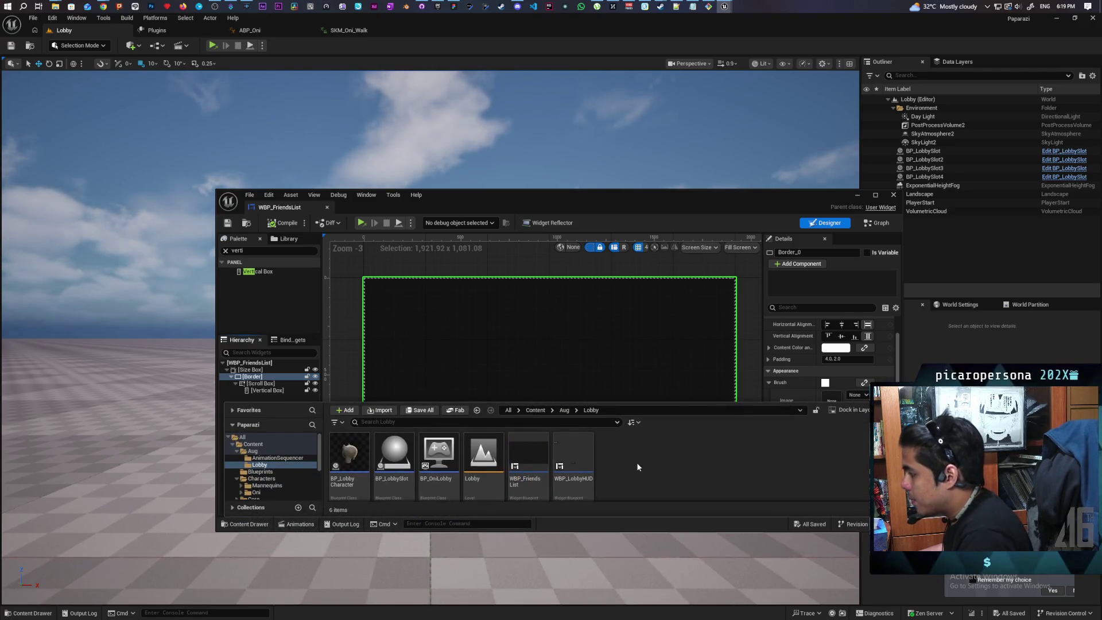
Step: Create a User Widget blueprint named WBP_Friend in Lobby, then switch to Notepad++ showing DefaultEngine.ini
{"action": "right_click", "coordinate": [636, 462]}
{"action": "mouse_move", "coordinate": [688, 332]}
{"action": "mouse_move", "coordinate": [689, 435]}
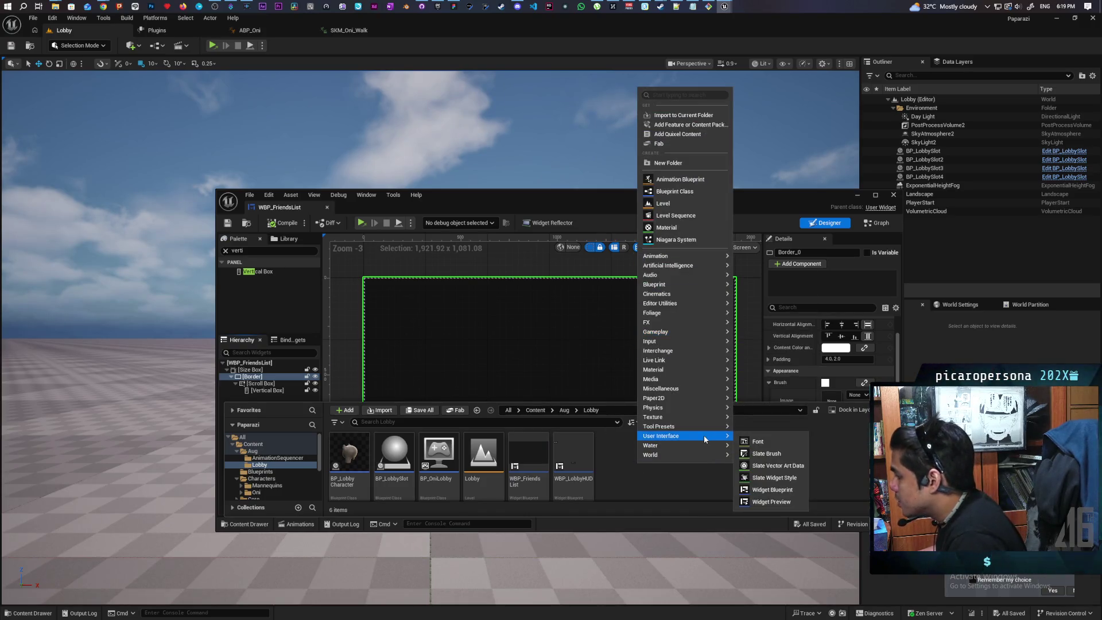
{"action": "left_click", "coordinate": [769, 493]}
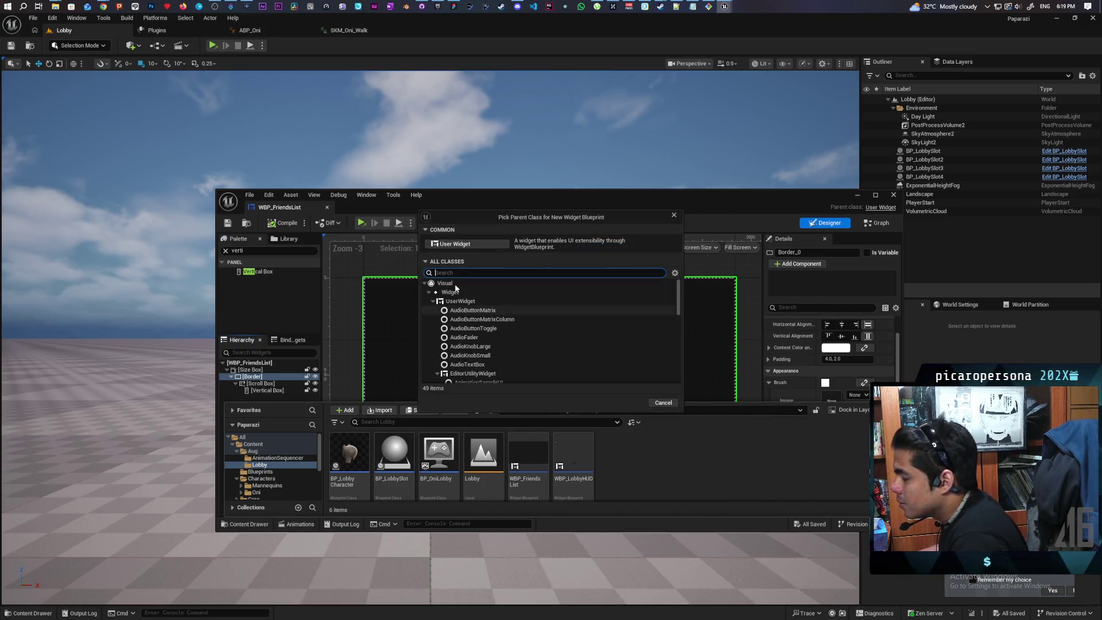
{"action": "left_click", "coordinate": [476, 244]}
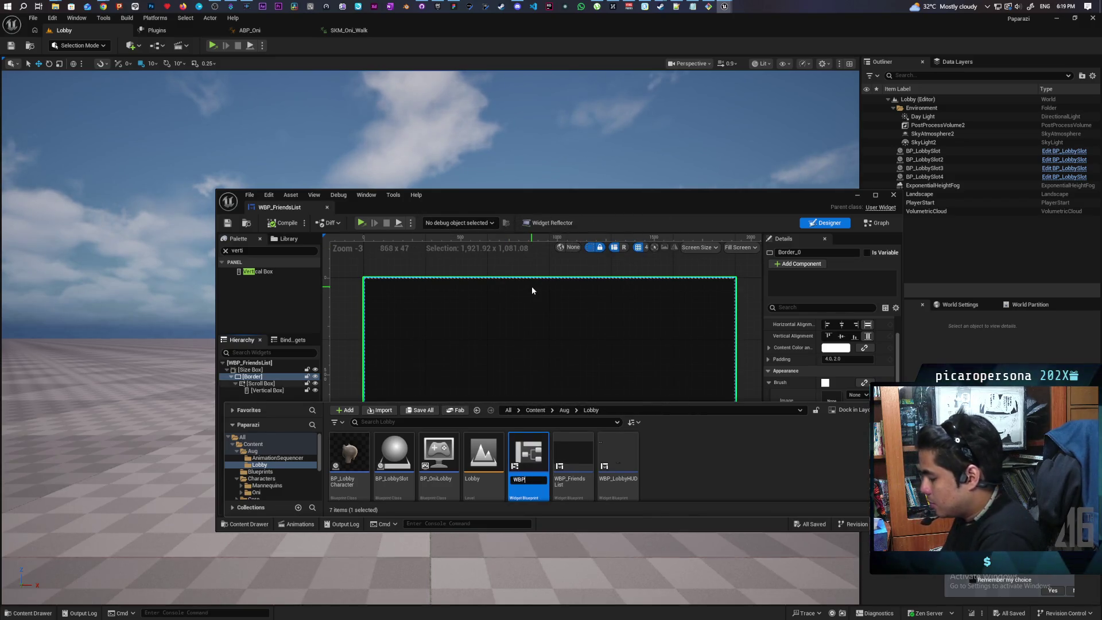
{"action": "type", "text": "WBP_"}
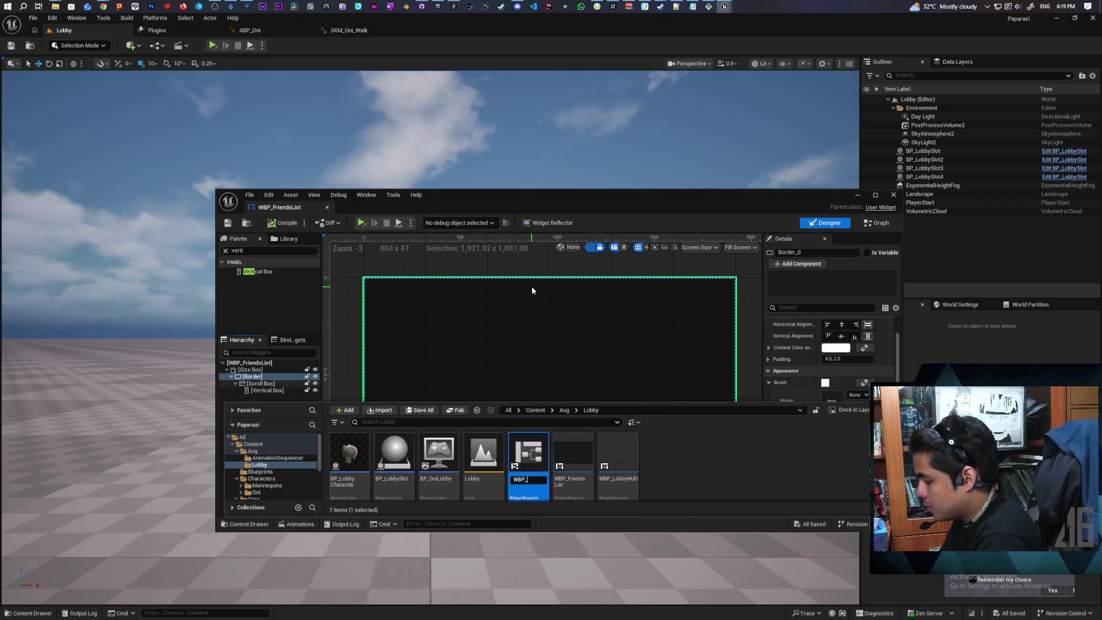
{"action": "type", "text": "Friend"}
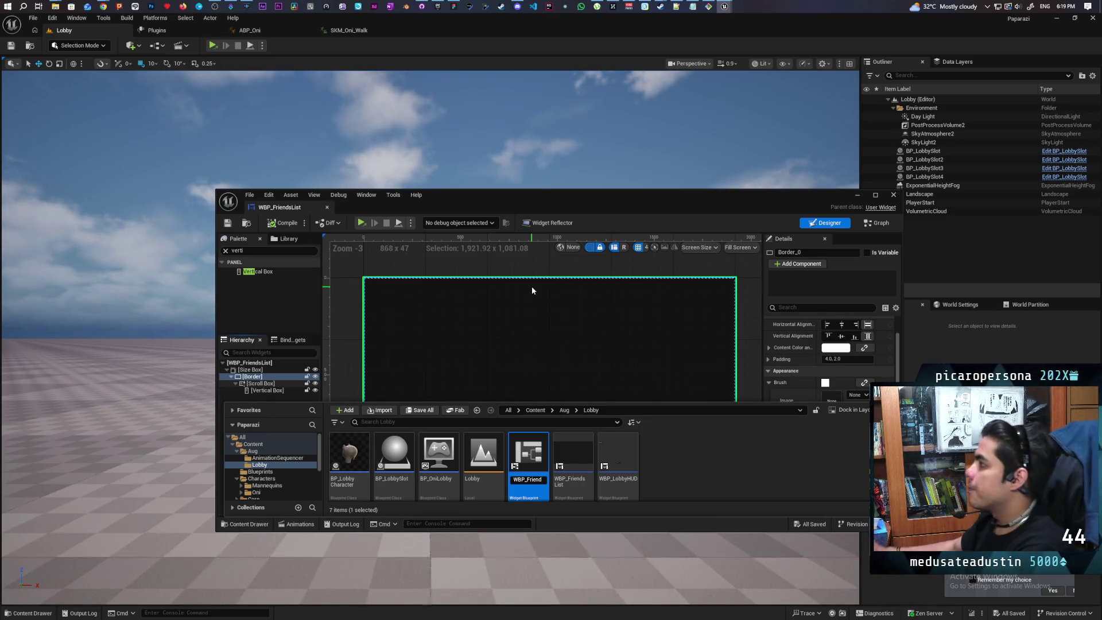
{"action": "left_click", "coordinate": [677, 7]}
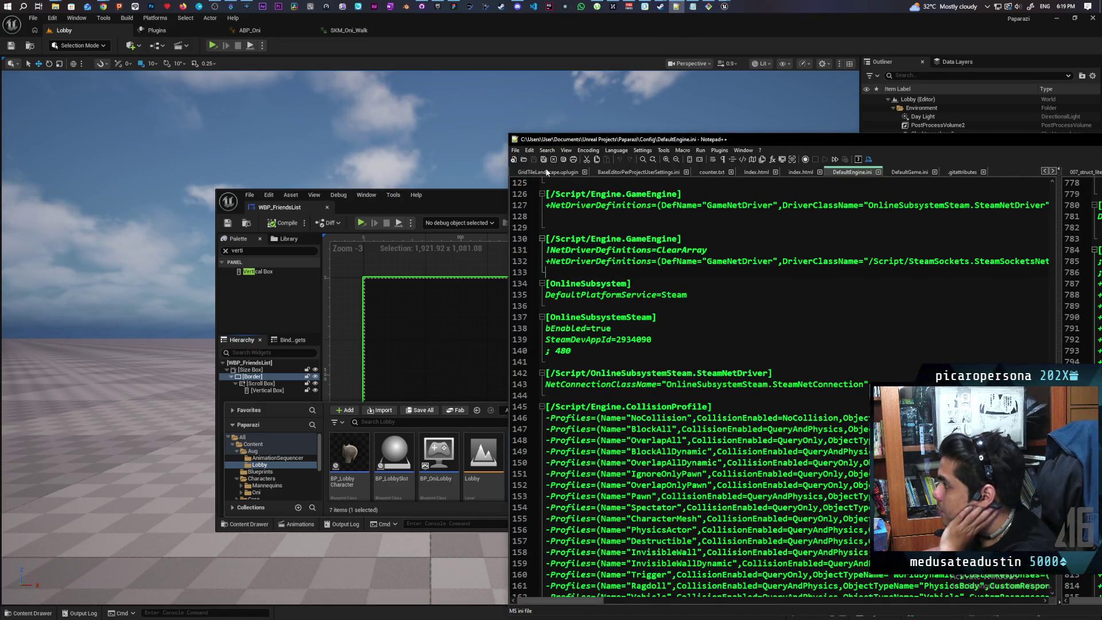
{"action": "left_click", "coordinate": [643, 150]}
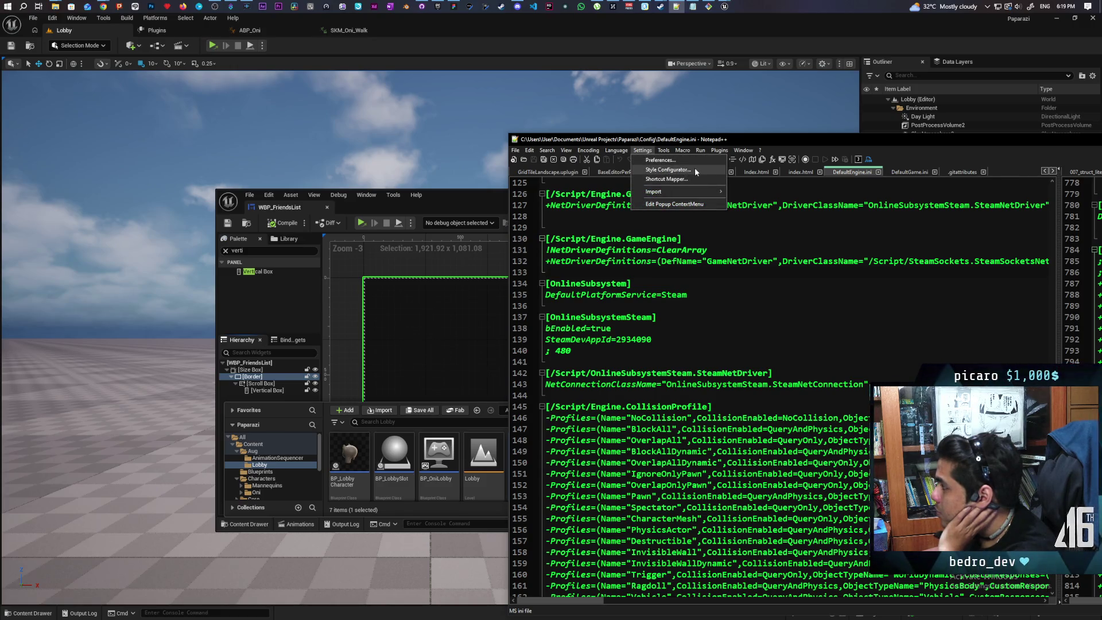
Step: In the Style Configurator, set the global foreground colour to a bright blue from the palette
{"action": "left_click", "coordinate": [694, 169]}
{"action": "mouse_move", "coordinate": [1042, 304]}
{"action": "left_mouse_down"}
{"action": "mouse_move", "coordinate": [848, 295]}
{"action": "mouse_move", "coordinate": [769, 311]}
{"action": "left_mouse_up"}
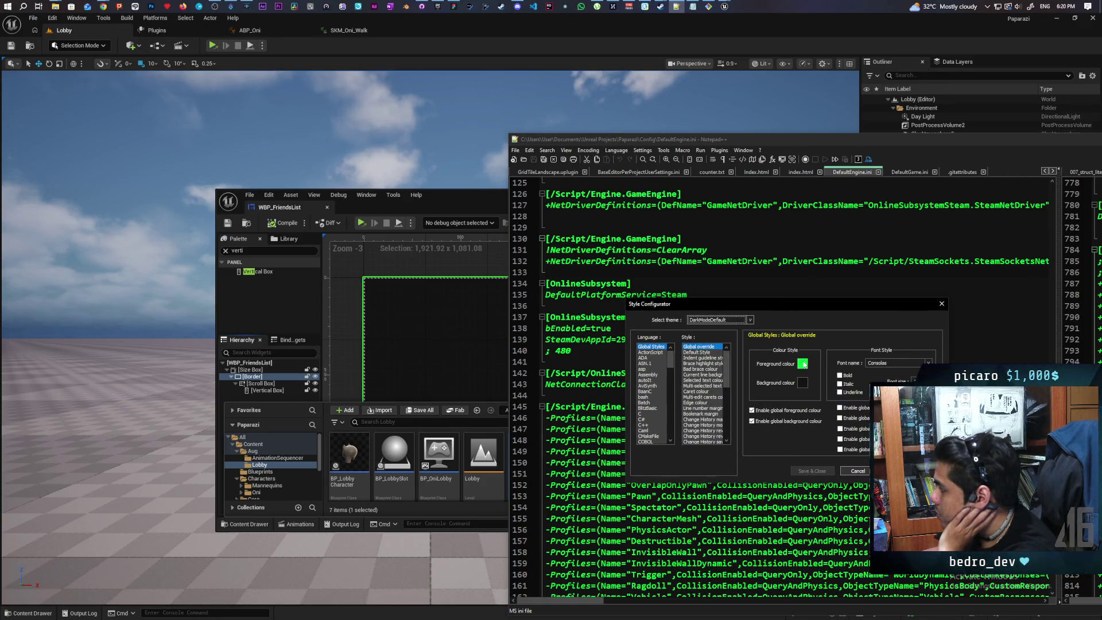
{"action": "left_click", "coordinate": [802, 364]}
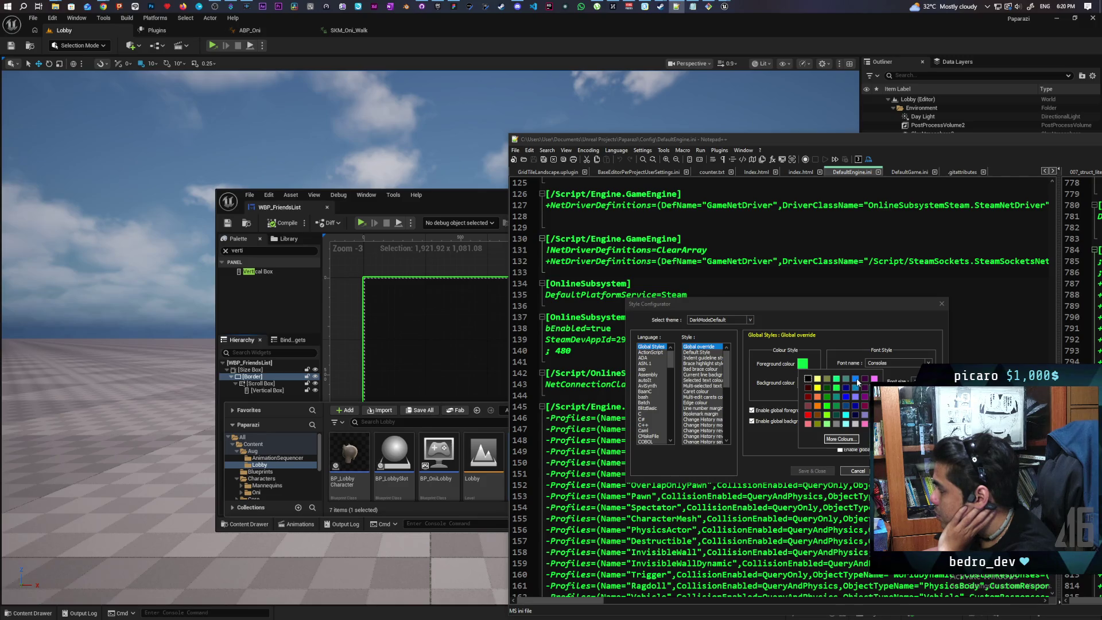
{"action": "left_click", "coordinate": [847, 414]}
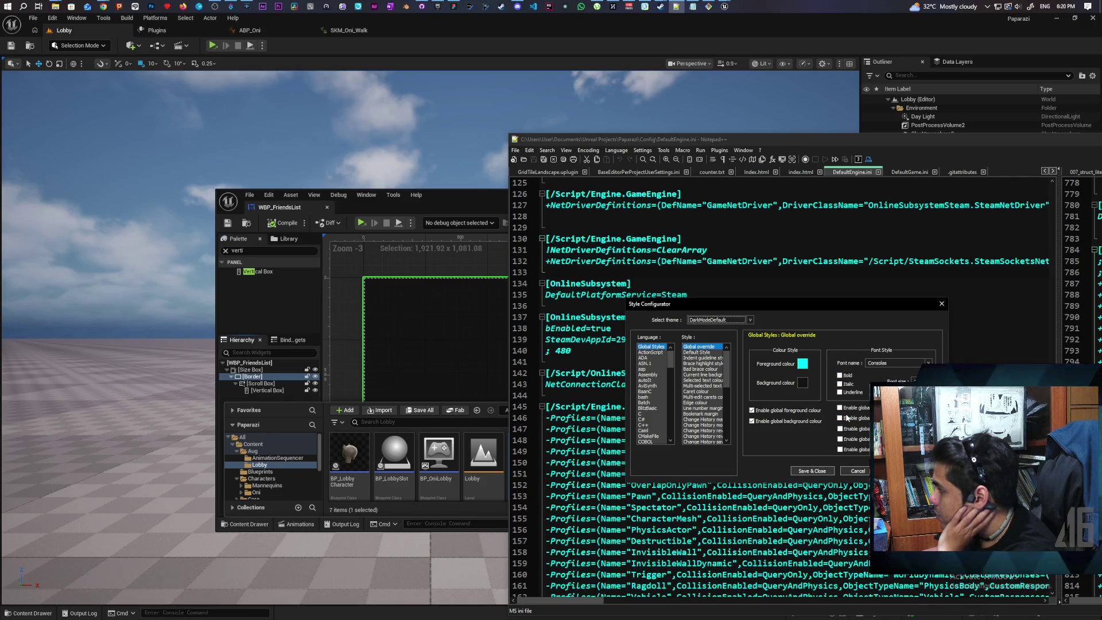
{"action": "left_click", "coordinate": [802, 364]}
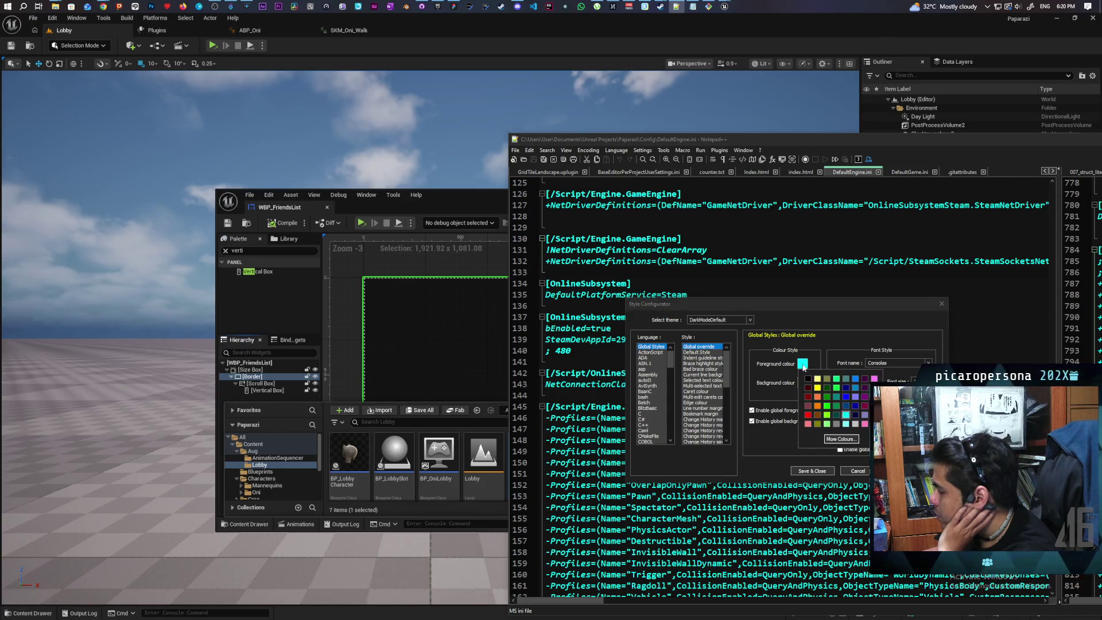
{"action": "left_click", "coordinate": [845, 405]}
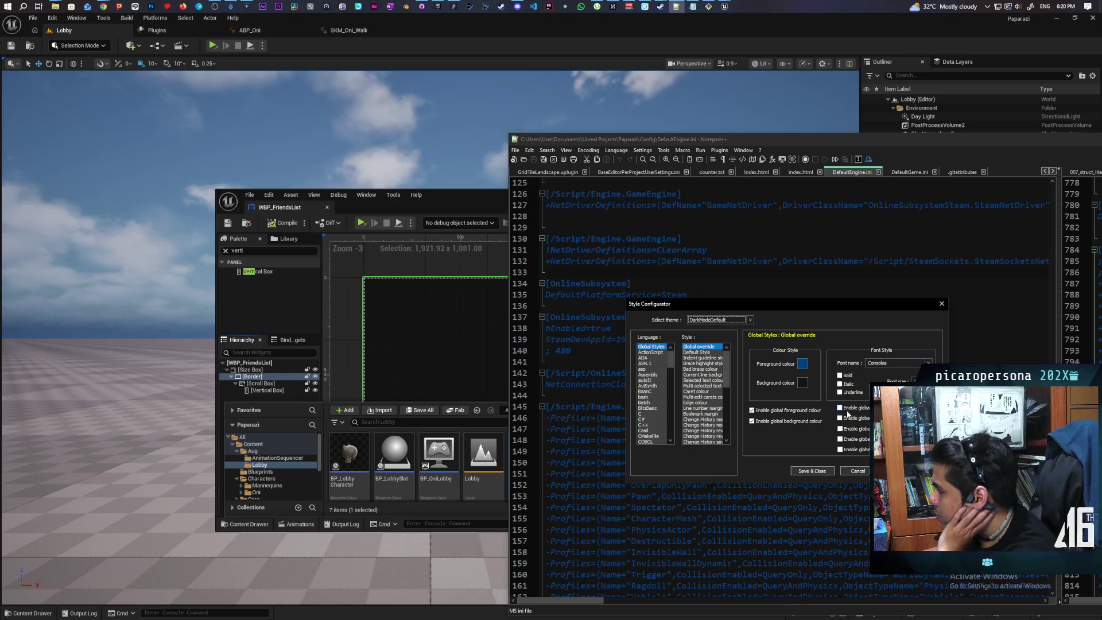
{"action": "left_click", "coordinate": [802, 364]}
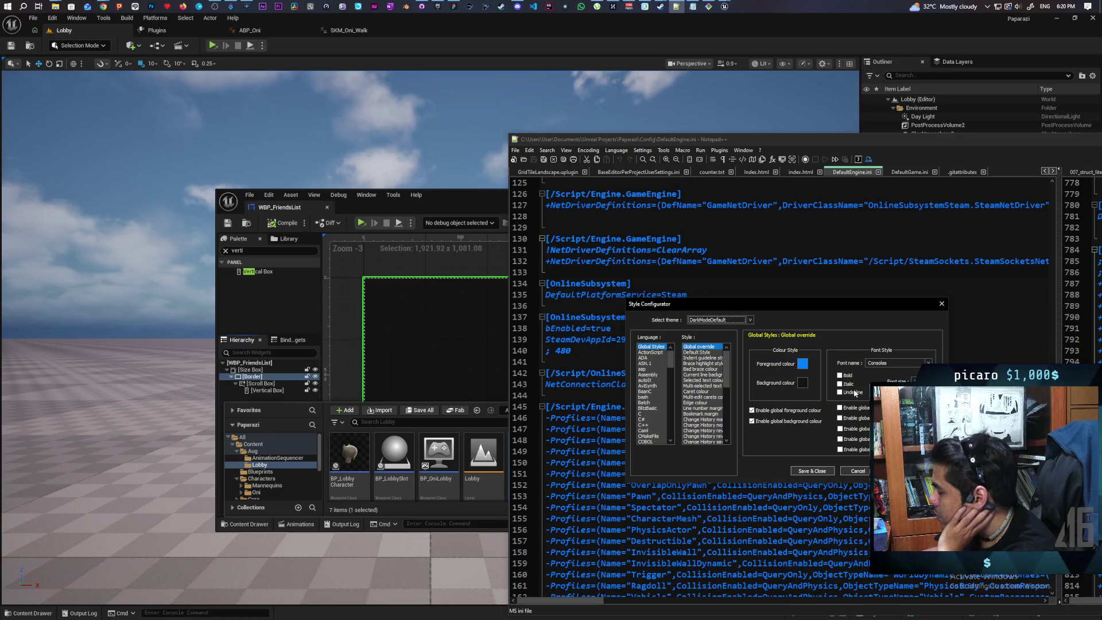
{"action": "left_click", "coordinate": [854, 378]}
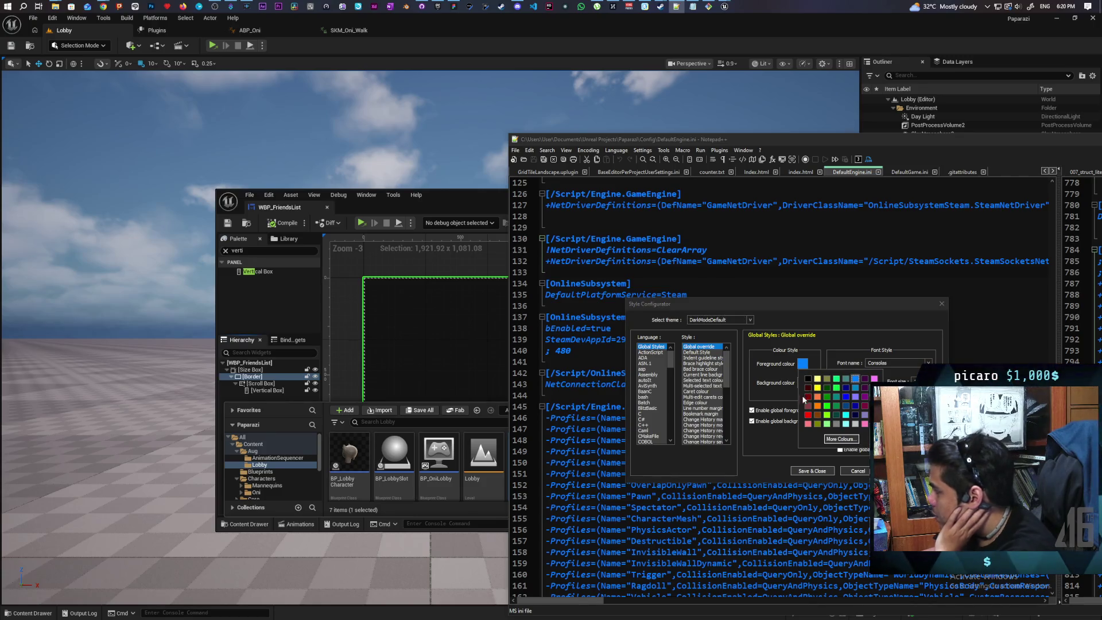
{"action": "left_click", "coordinate": [841, 438]}
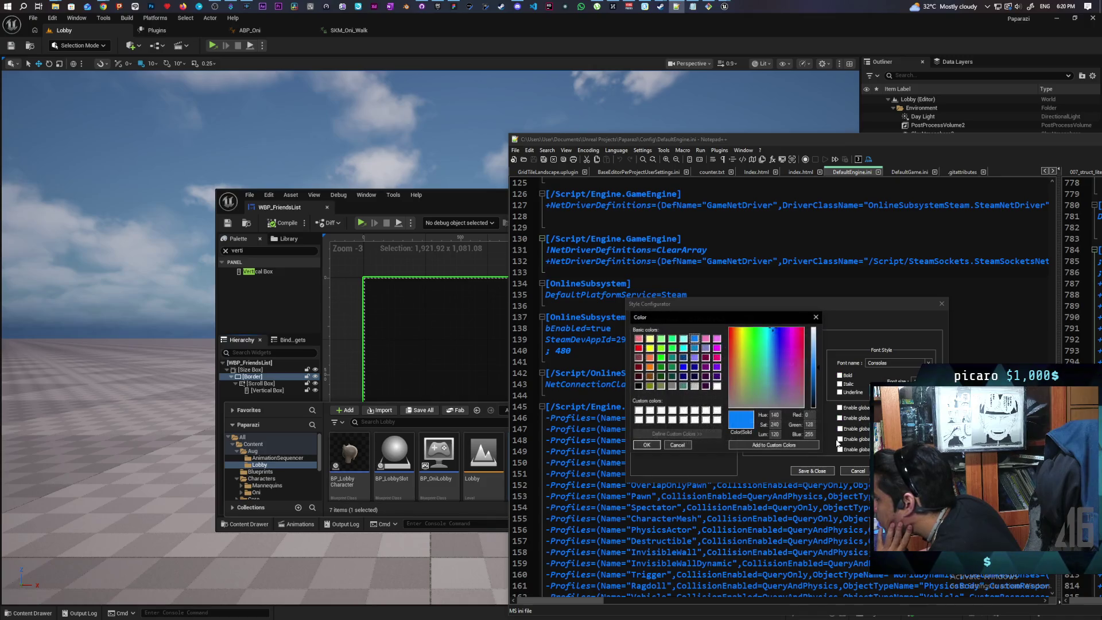
Step: Shift the custom colour to cyan and add it to Custom Colors
{"action": "left_click", "coordinate": [773, 327]}
{"action": "left_click_drag", "start_coordinate": [773, 329], "coordinate": [764, 329]}
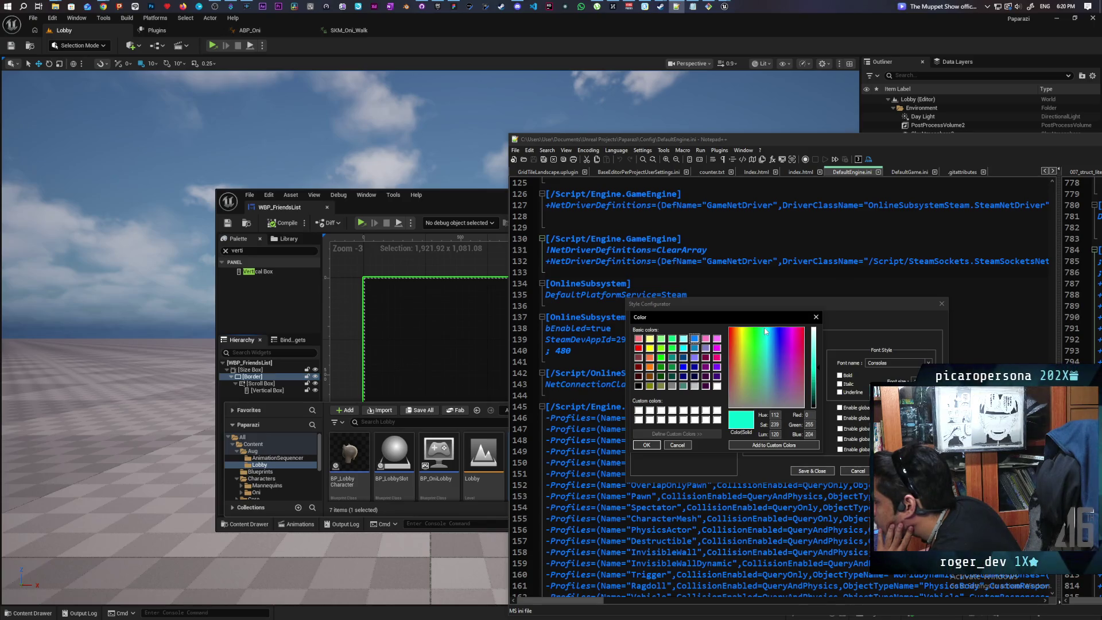
{"action": "left_click", "coordinate": [766, 446]}
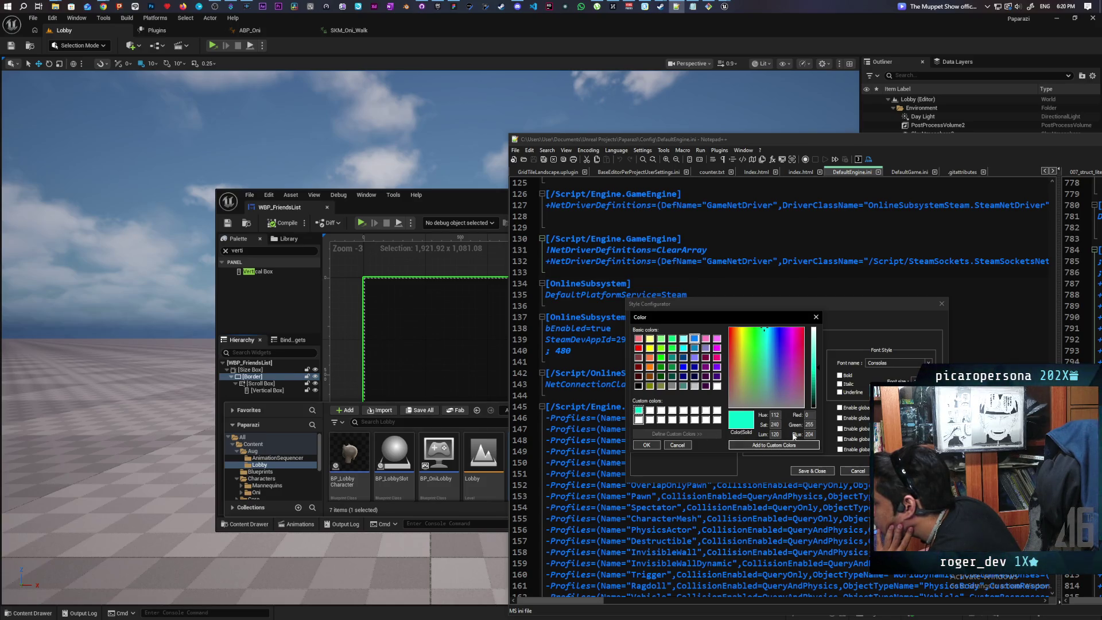
{"action": "left_click", "coordinate": [815, 318]}
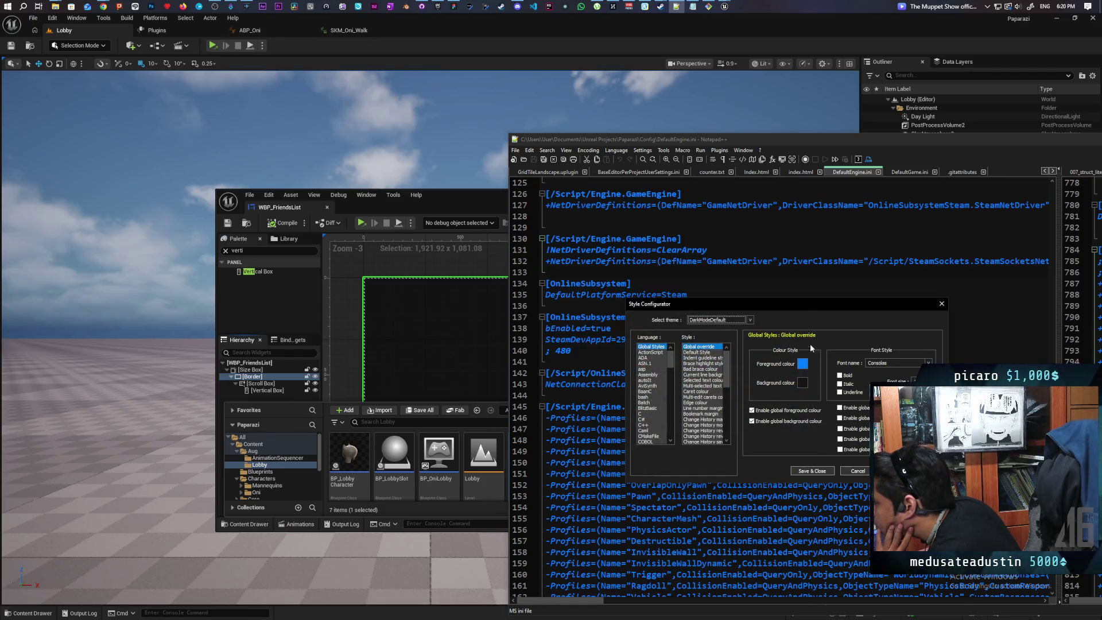
Step: Apply the saved custom cyan as the foreground colour and save and close the Style Configurator
{"action": "left_click", "coordinate": [805, 364]}
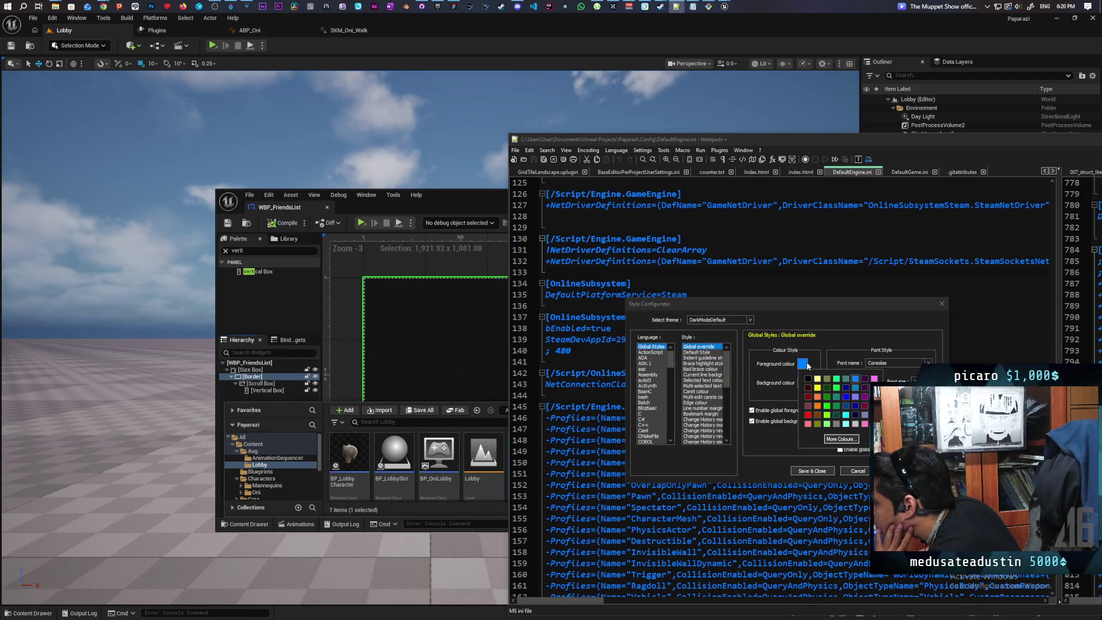
{"action": "left_click", "coordinate": [841, 439]}
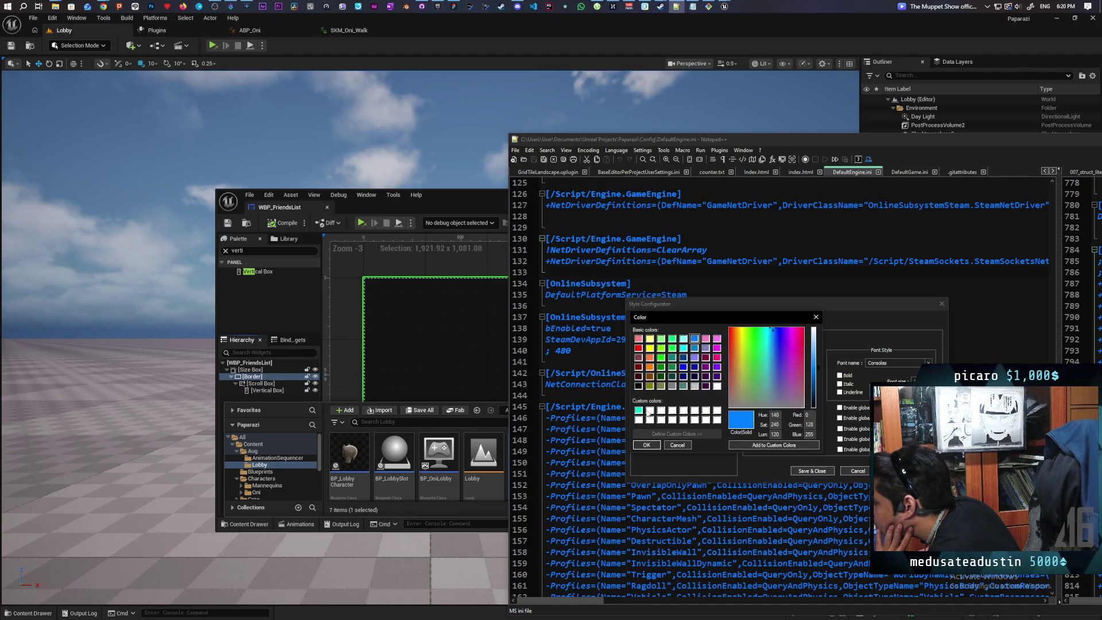
{"action": "left_click", "coordinate": [638, 410]}
{"action": "left_click", "coordinate": [647, 445]}
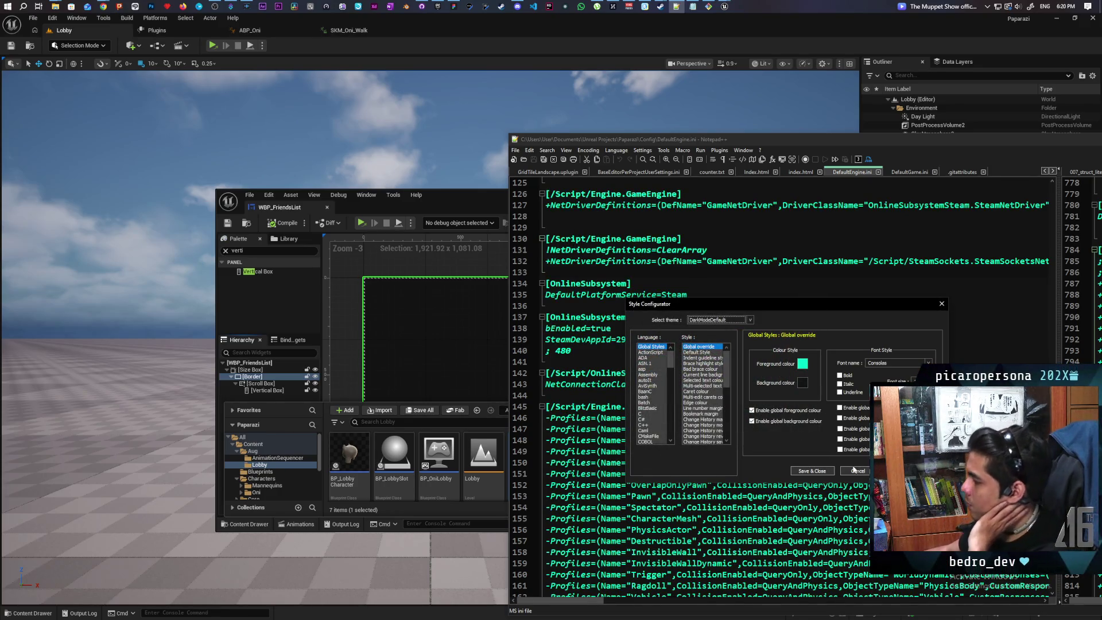
{"action": "left_click", "coordinate": [826, 471]}
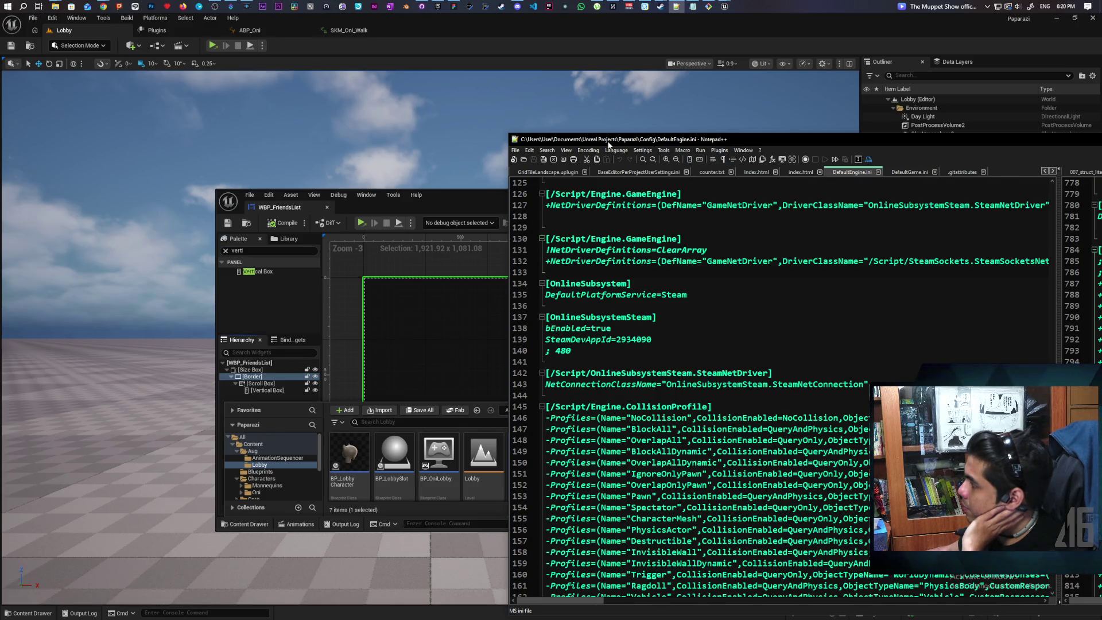
Step: Reopen the Style Configurator and bring up the full colour picker for the background colour
{"action": "left_click", "coordinate": [641, 151]}
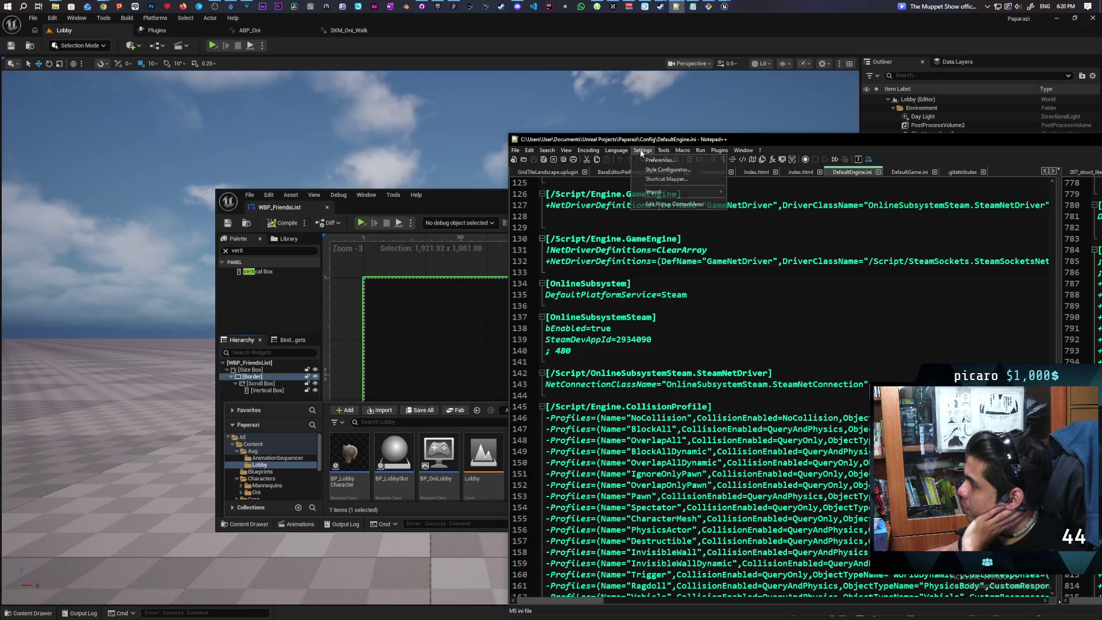
{"action": "left_click", "coordinate": [663, 171]}
{"action": "left_click", "coordinate": [802, 382]}
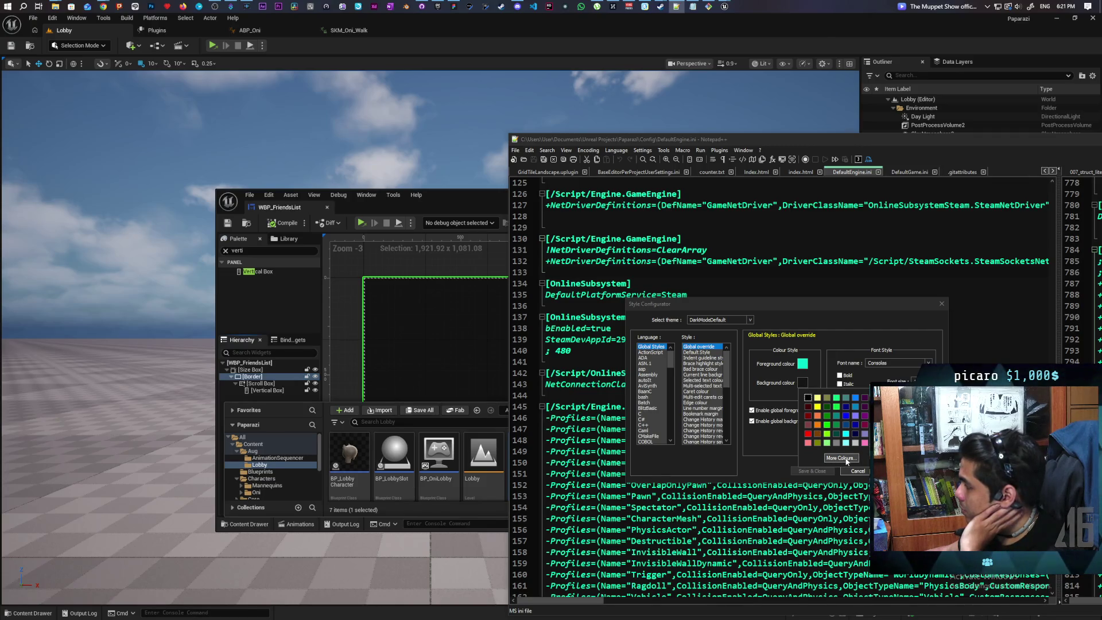
{"action": "left_click", "coordinate": [841, 458]}
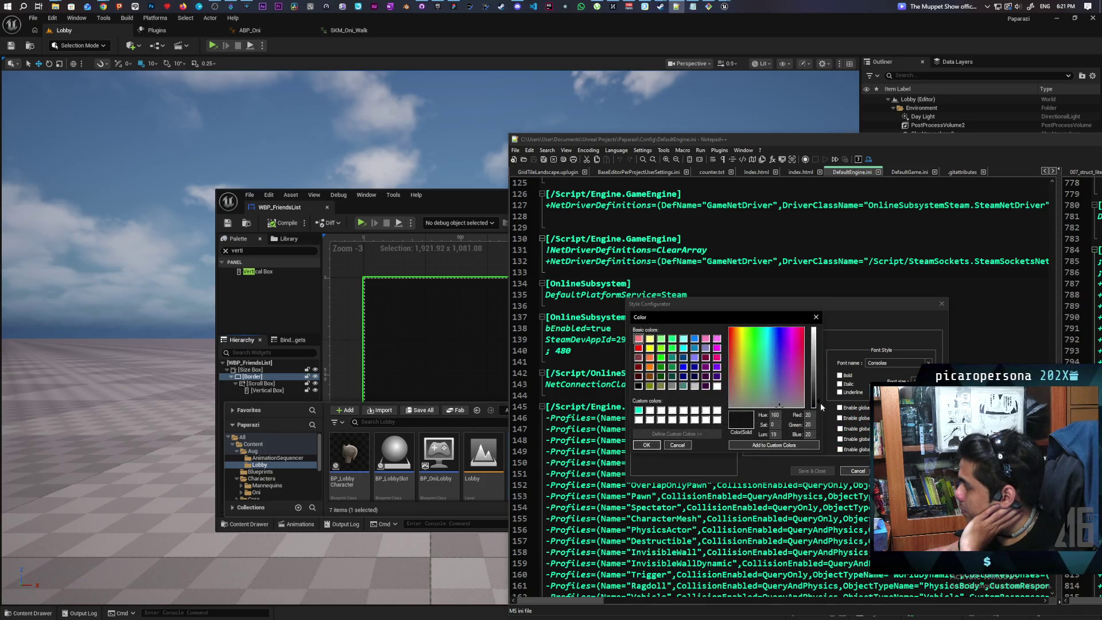
Step: Store a dark grey custom colour, then set the global background colour to black
{"action": "left_click_drag", "start_coordinate": [818, 397], "coordinate": [817, 394]}
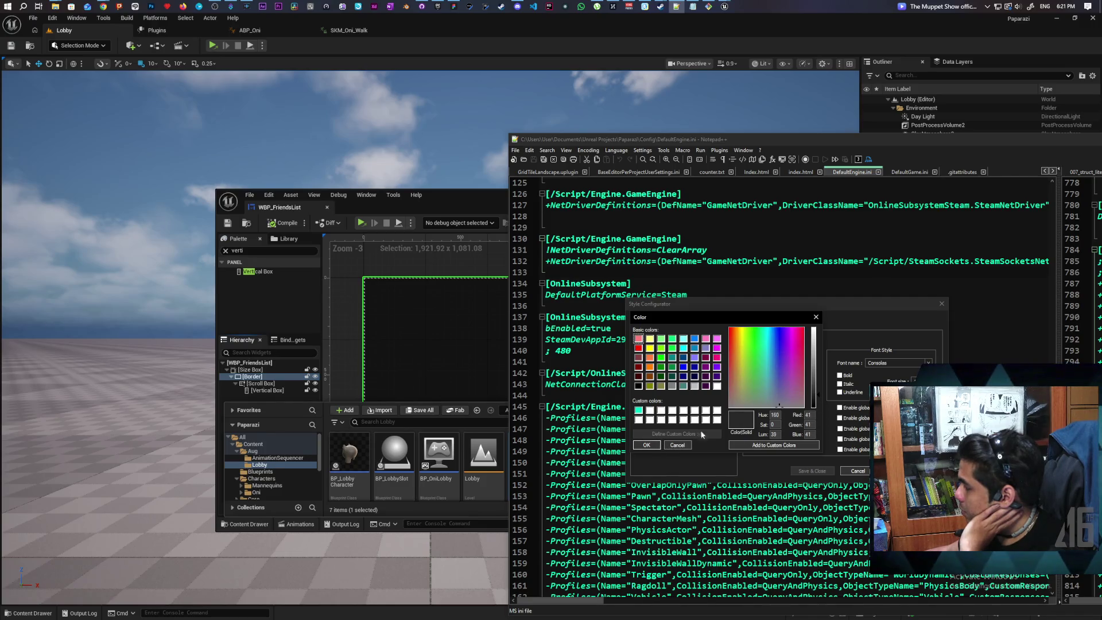
{"action": "left_click", "coordinate": [766, 445]}
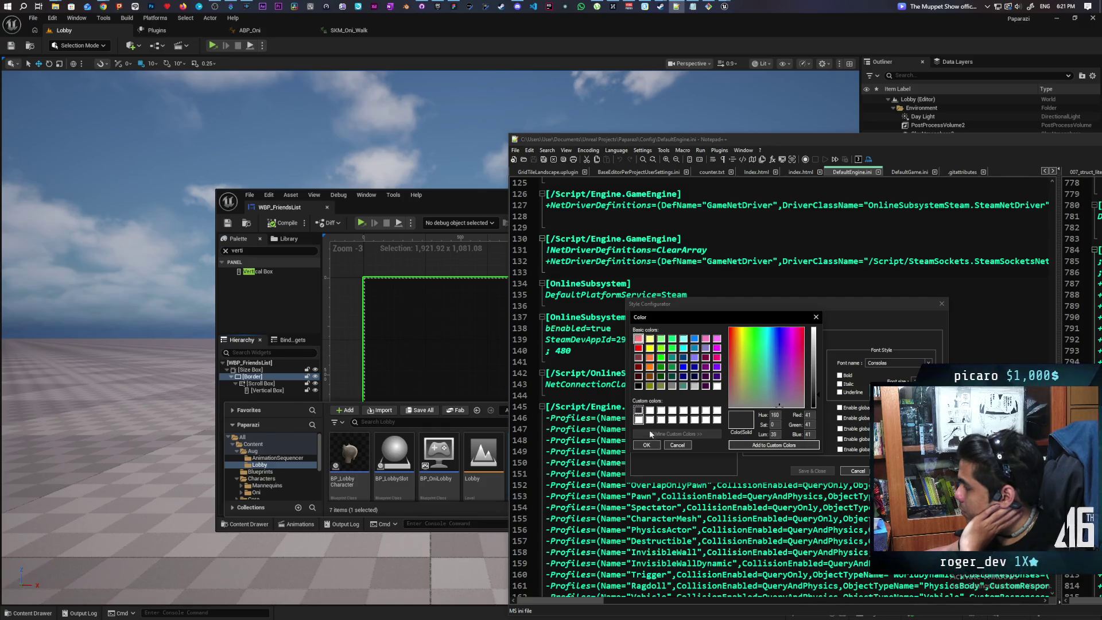
{"action": "left_click", "coordinate": [650, 445]}
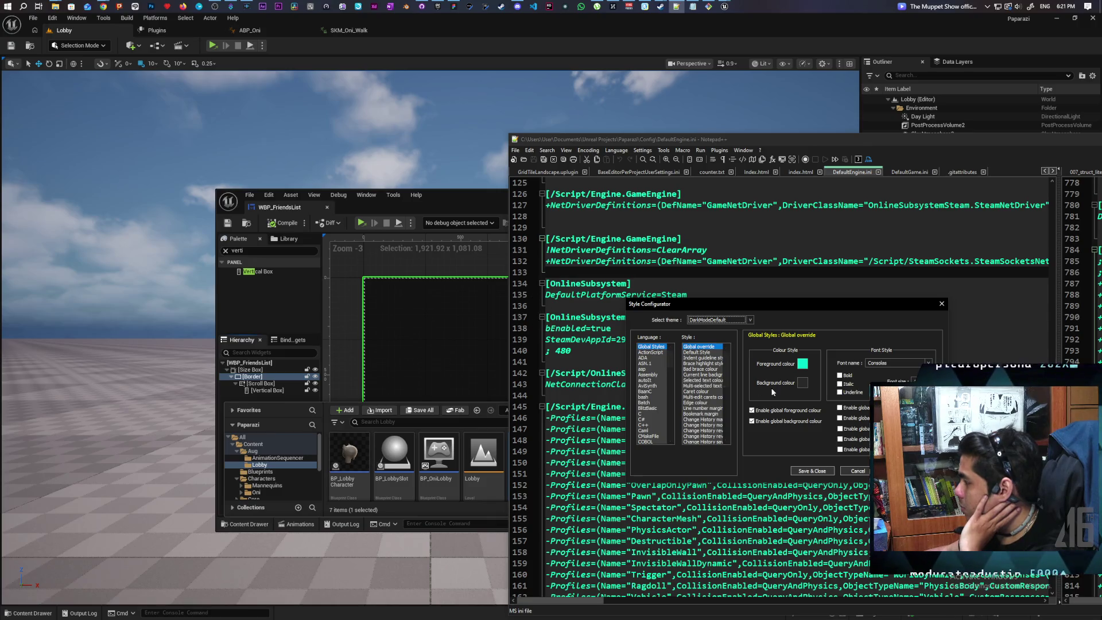
{"action": "left_click", "coordinate": [802, 382]}
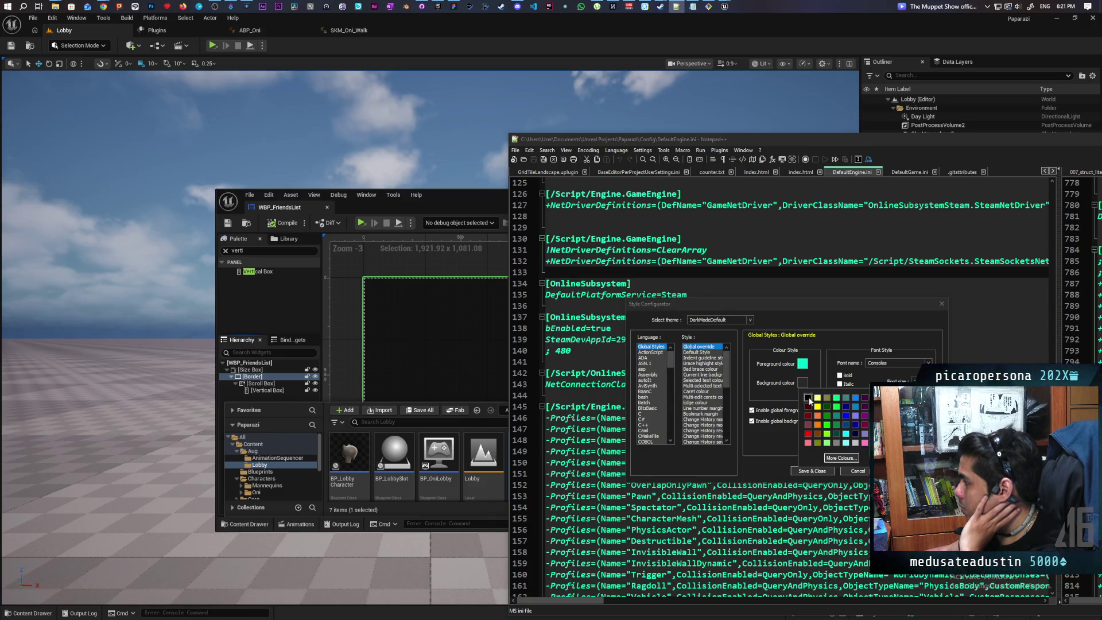
{"action": "left_click", "coordinate": [809, 397]}
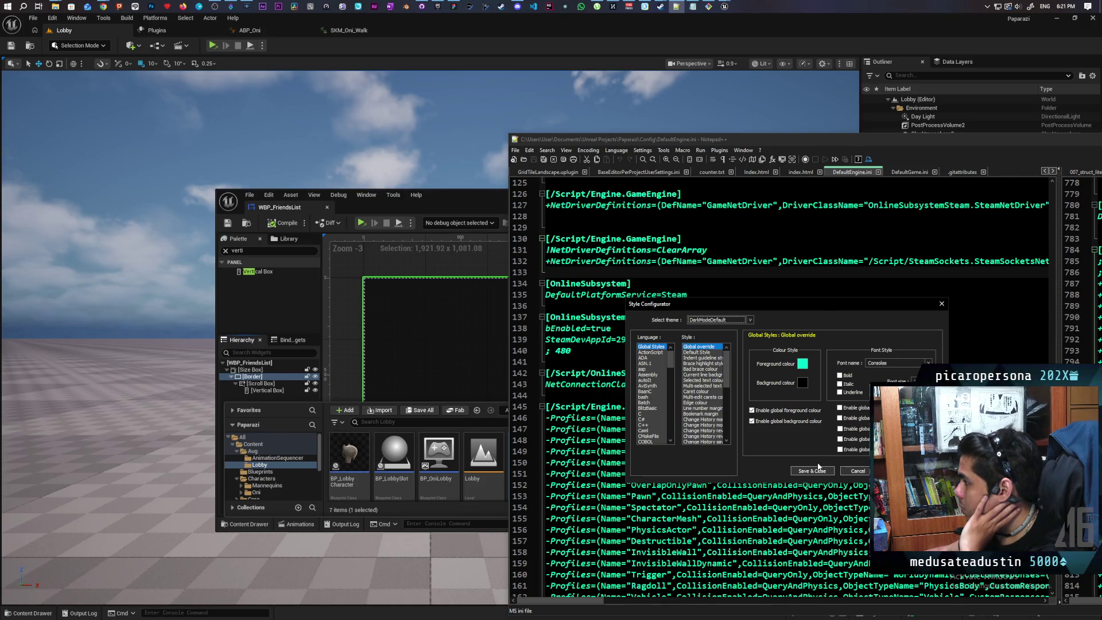
{"action": "left_click", "coordinate": [802, 385]}
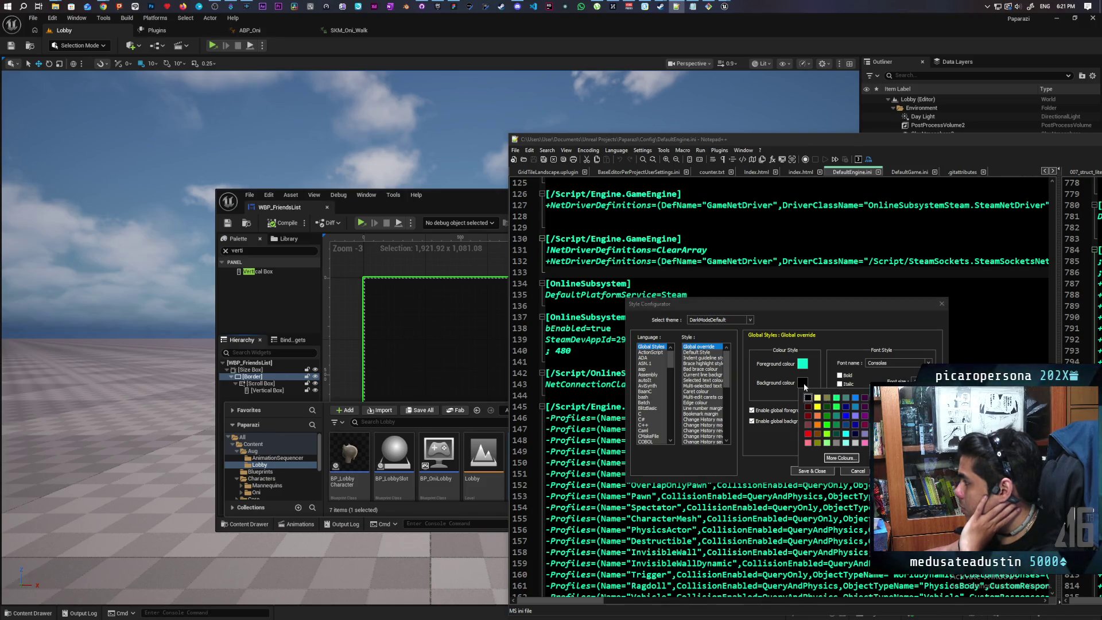
Step: Set the global background to a very dark grey (luminance 20) and save the style settings
{"action": "left_click", "coordinate": [840, 457]}
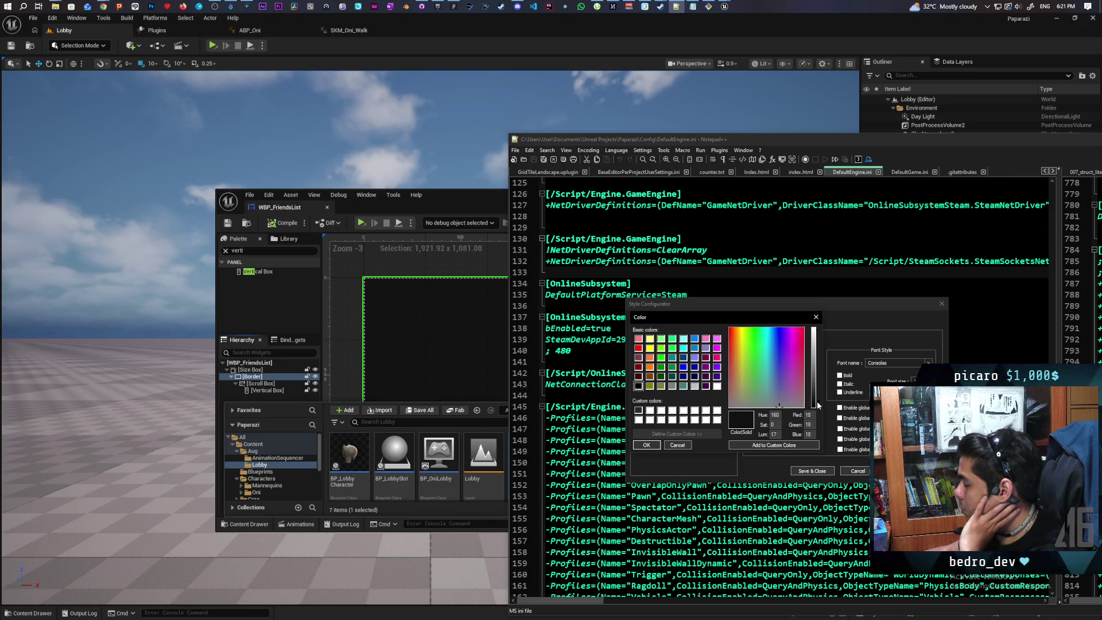
{"action": "left_click", "coordinate": [817, 404]}
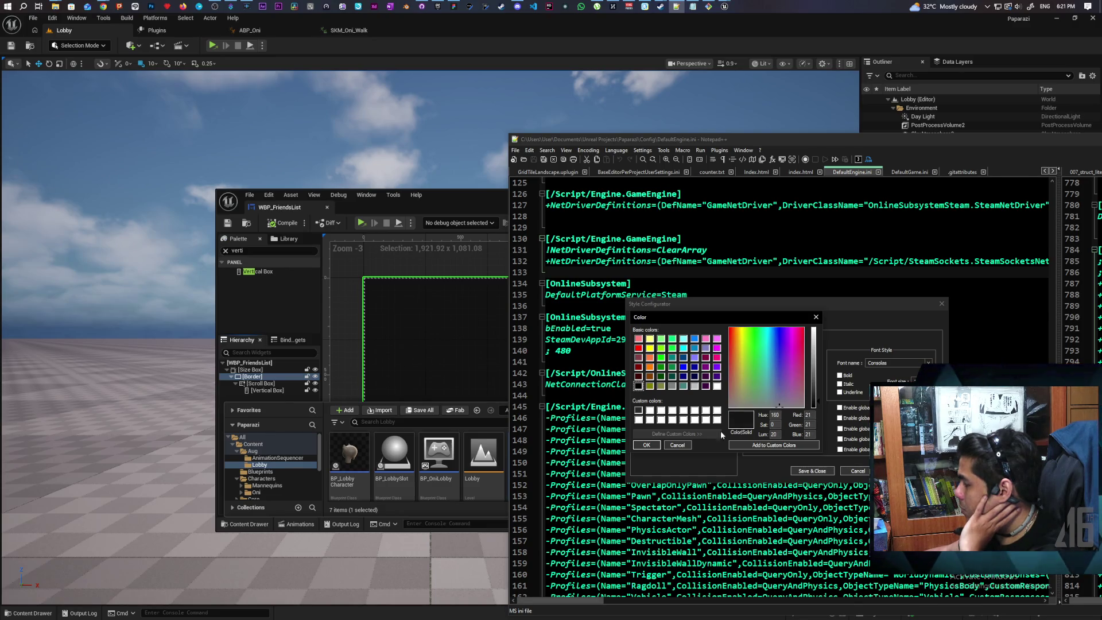
{"action": "left_click", "coordinate": [748, 445]}
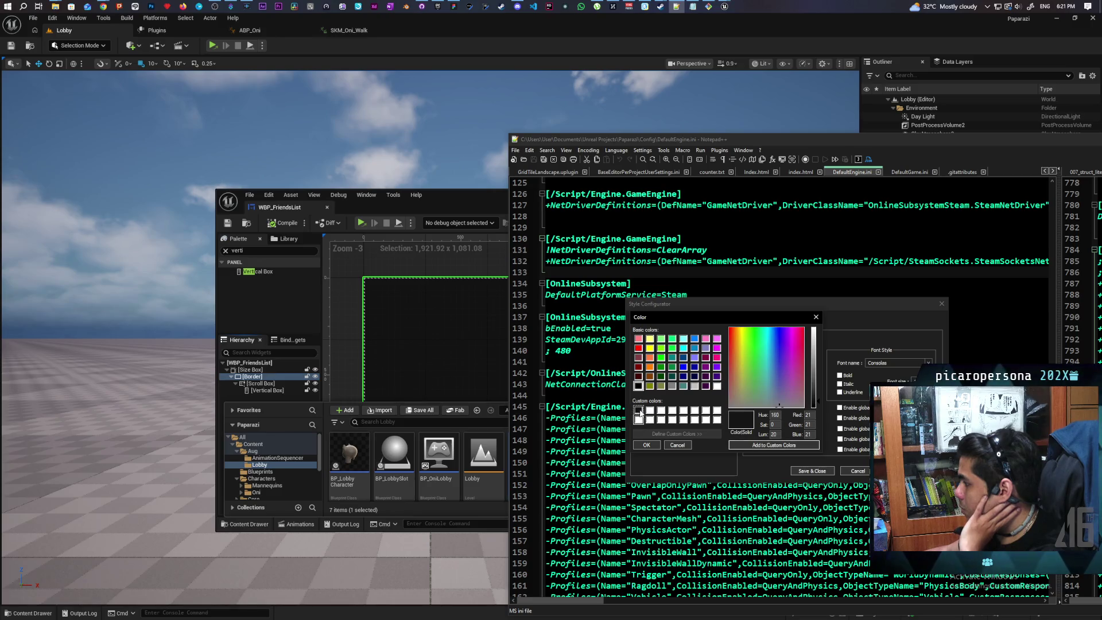
{"action": "left_click", "coordinate": [647, 445]}
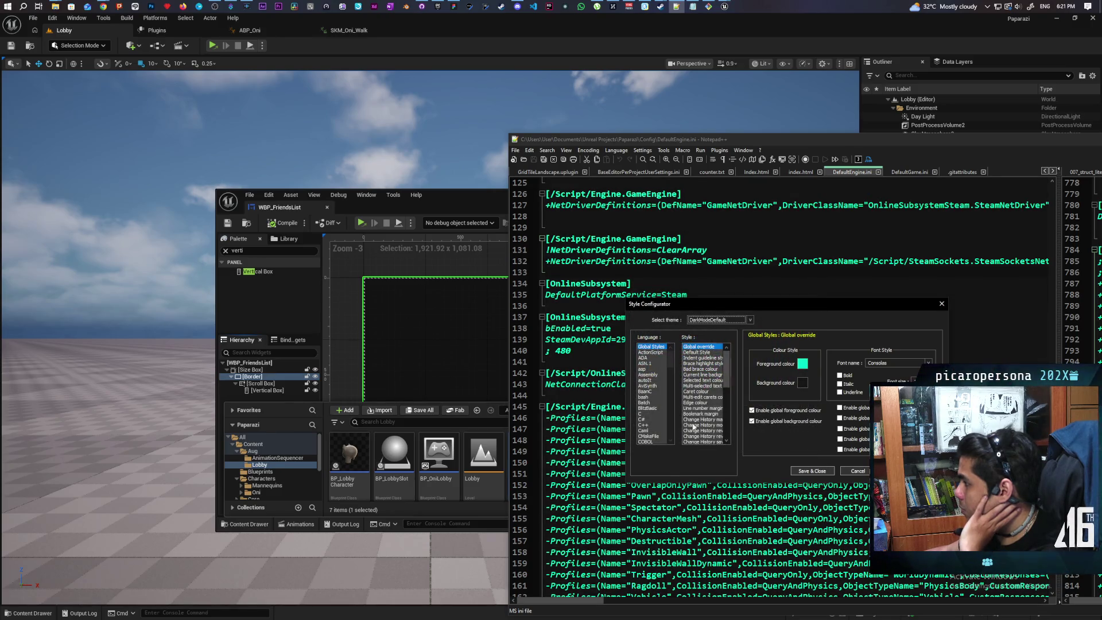
{"action": "left_click", "coordinate": [812, 470]}
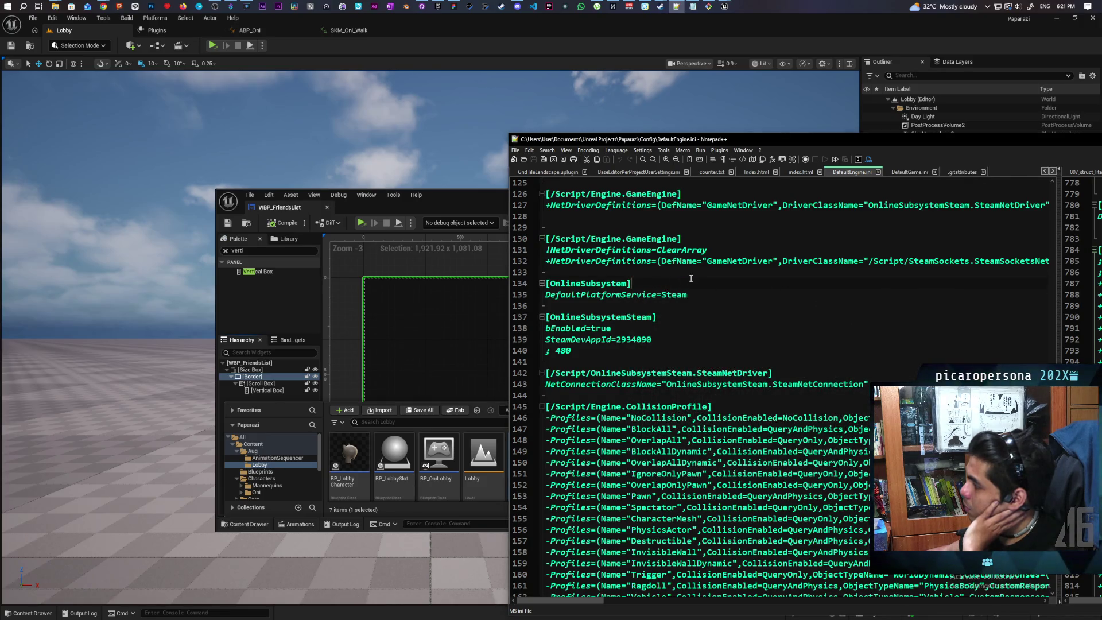
{"action": "left_click_drag", "start_coordinate": [634, 284], "coordinate": [589, 264]}
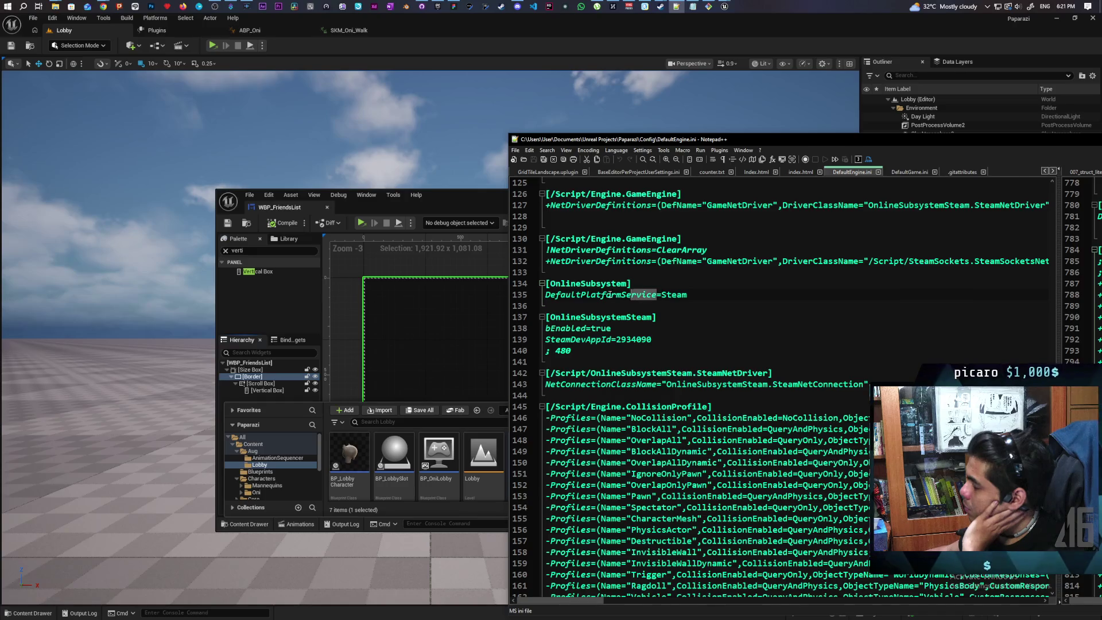
{"action": "left_click", "coordinate": [712, 299]}
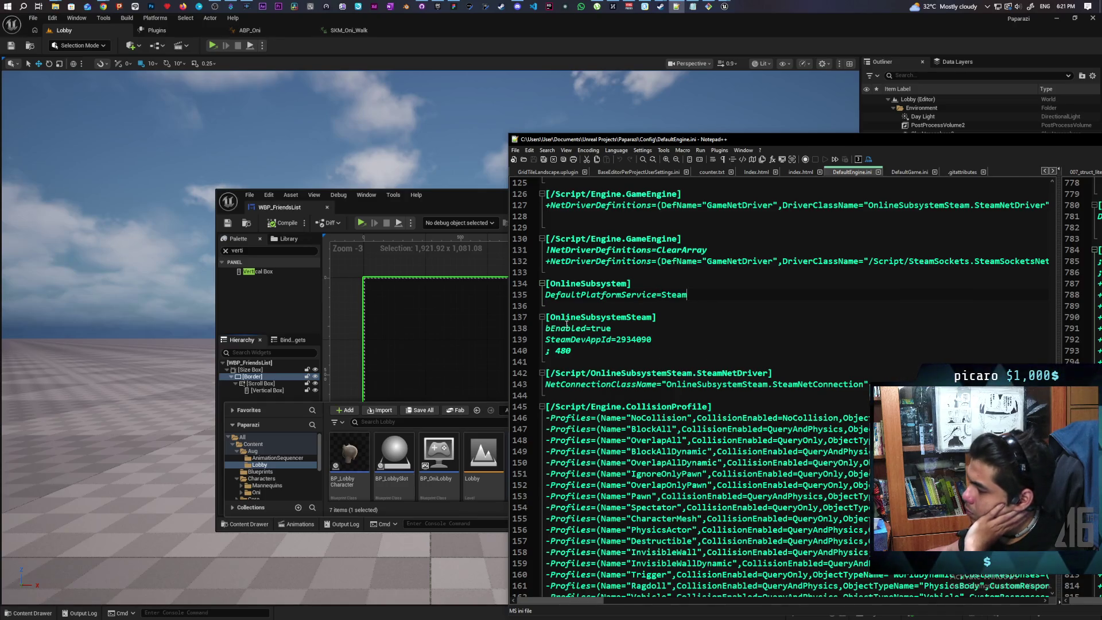